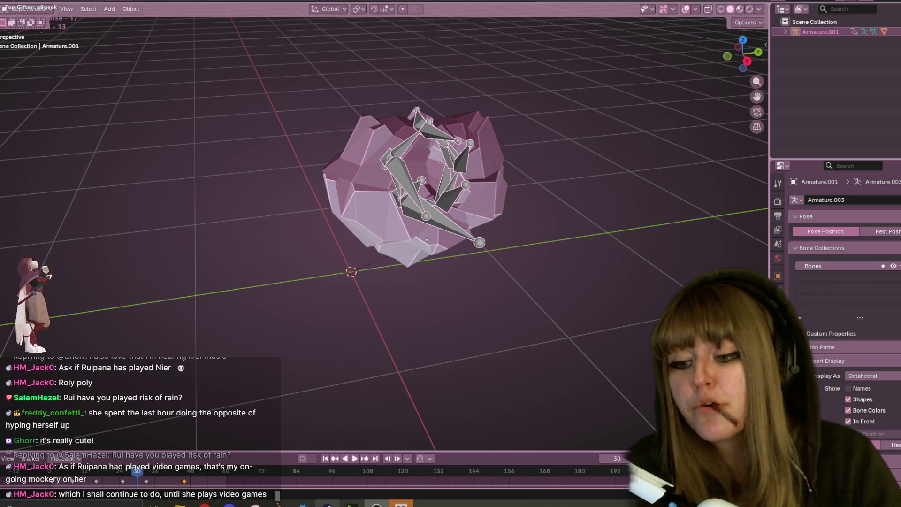
Step: Bring up Steam's game library and open the Risk of Rain 2 game page
click(328, 504)
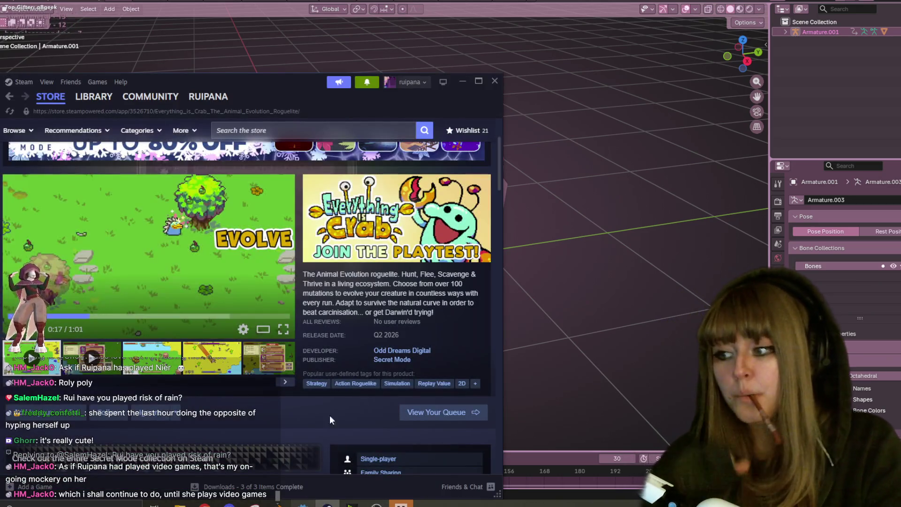
click(94, 97)
mouse_move(156, 82)
mouse_down()
mouse_move(213, 63)
mouse_move(217, 28)
mouse_up()
scroll(151, 323, down, 3)
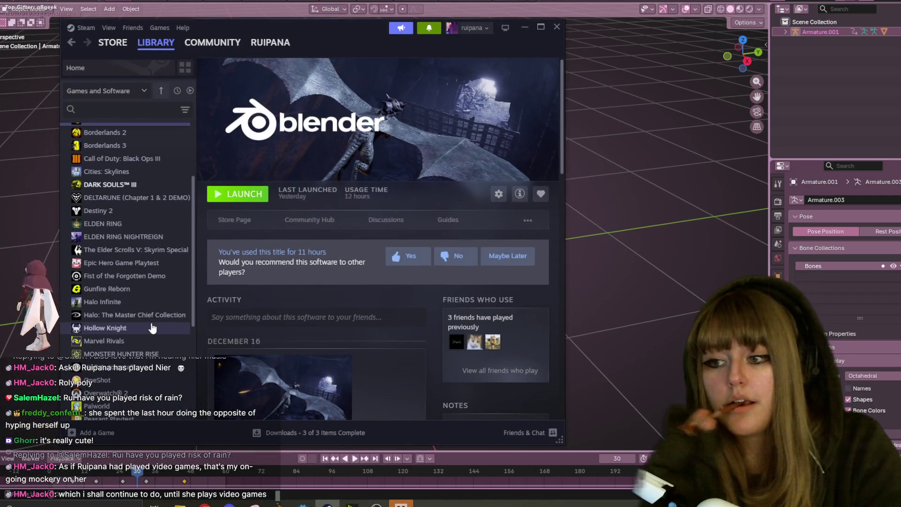
scroll(151, 323, down, 5)
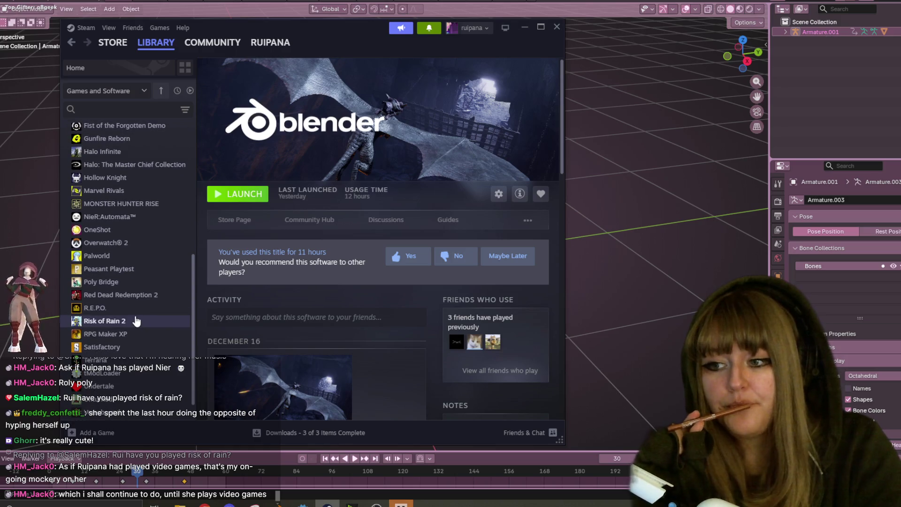
click(139, 321)
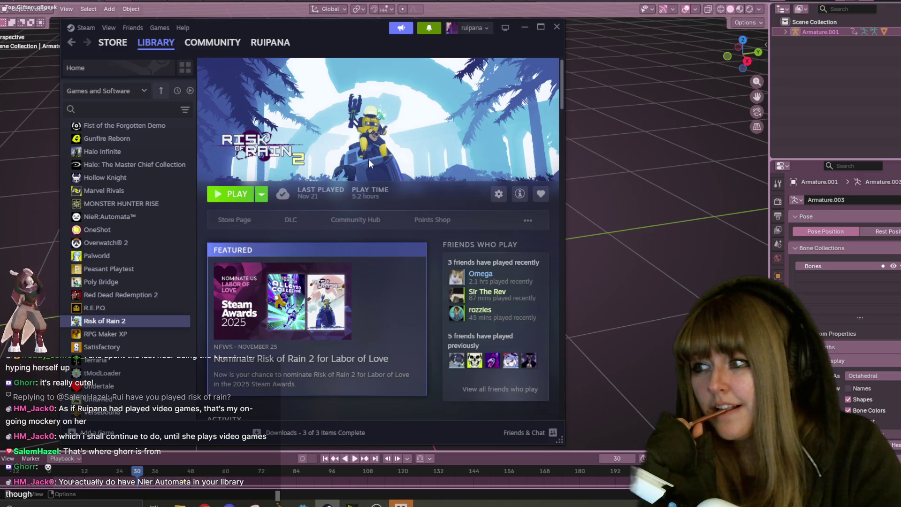
Step: Check the NieR:Automata page, return to Risk of Rain 2, and open a friend's profile from Friends Who Play
click(128, 216)
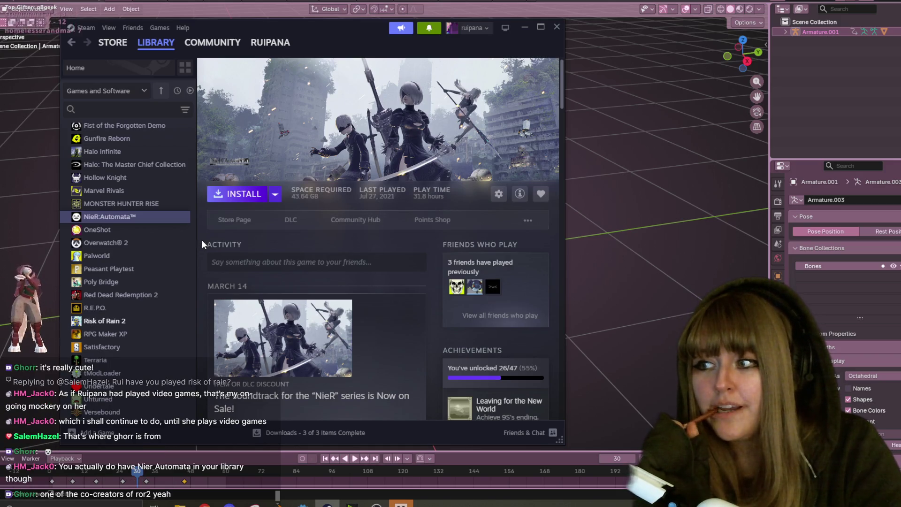
click(140, 324)
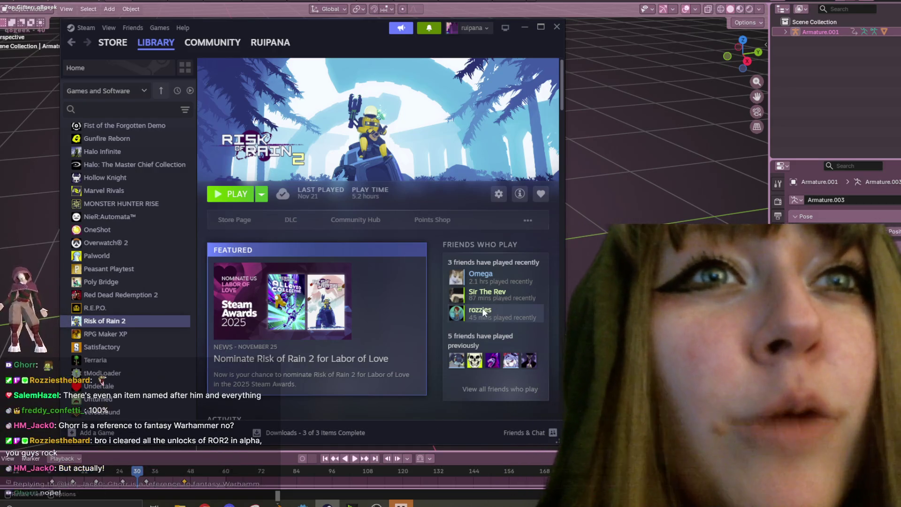
click(457, 311)
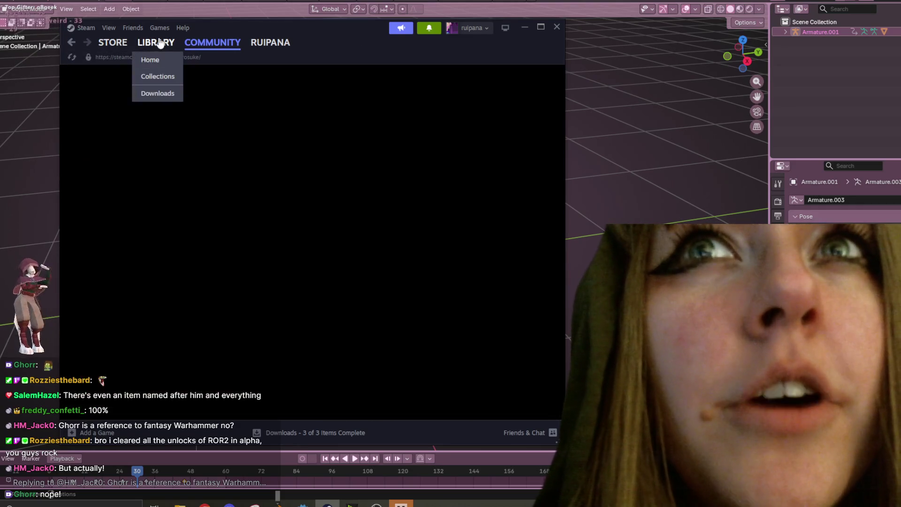
Step: Maximize Steam, browse the community profile, then open and close a chat with the friend
click(160, 43)
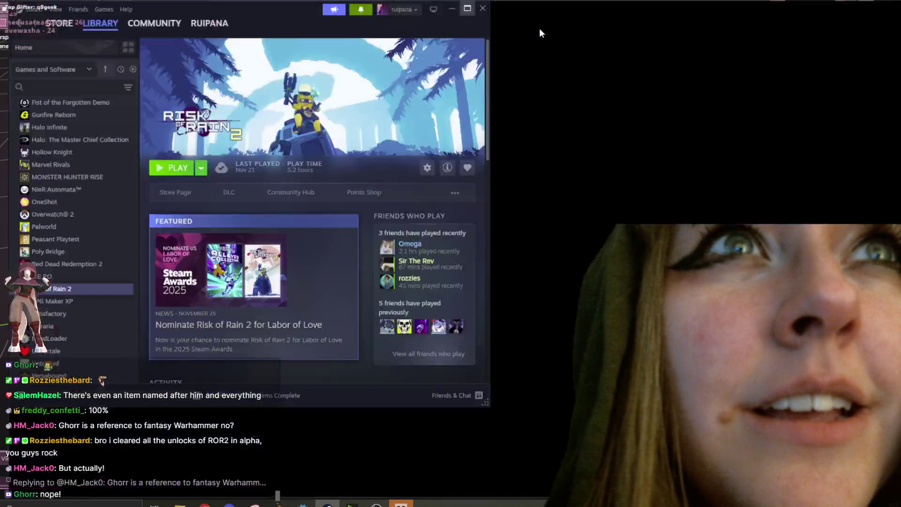
click(540, 27)
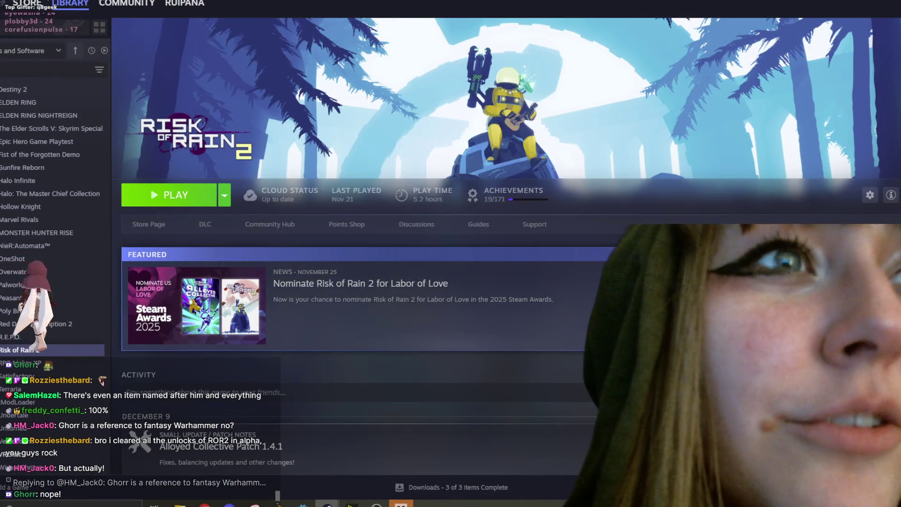
click(127, 3)
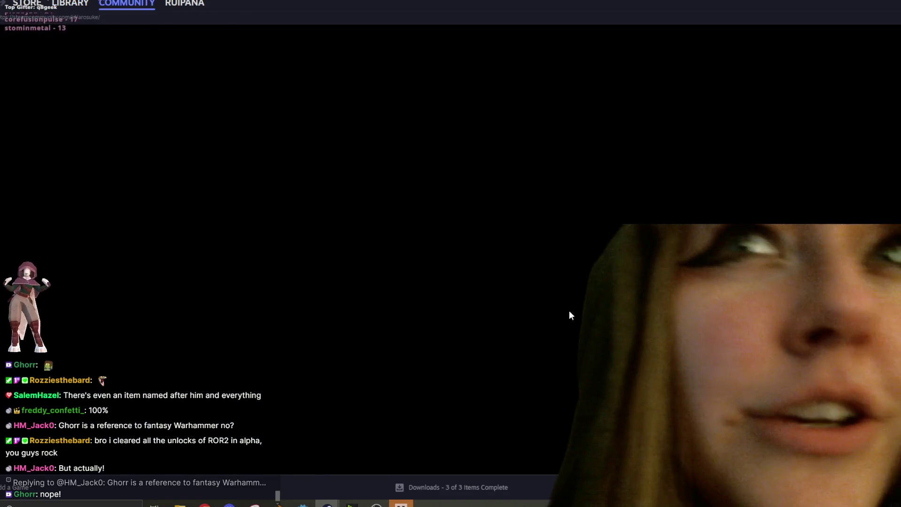
scroll(331, 271, down, 10)
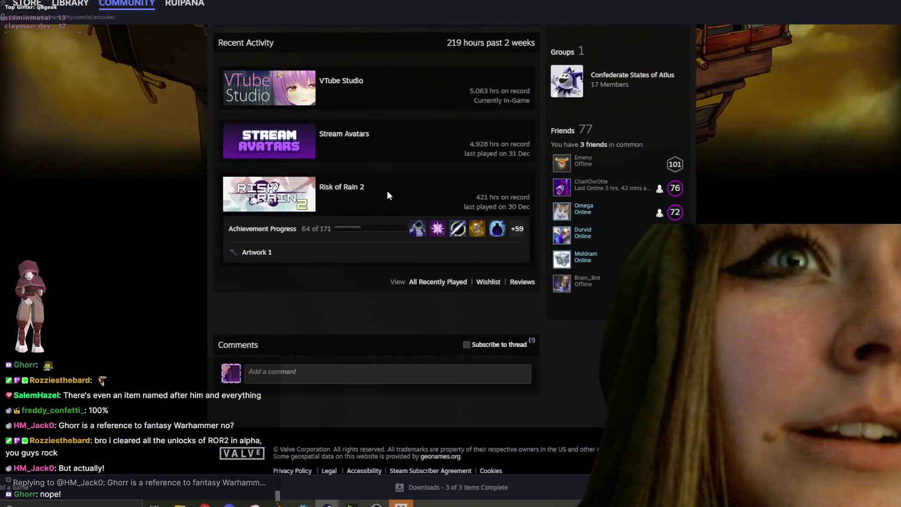
scroll(496, 94, up, 1)
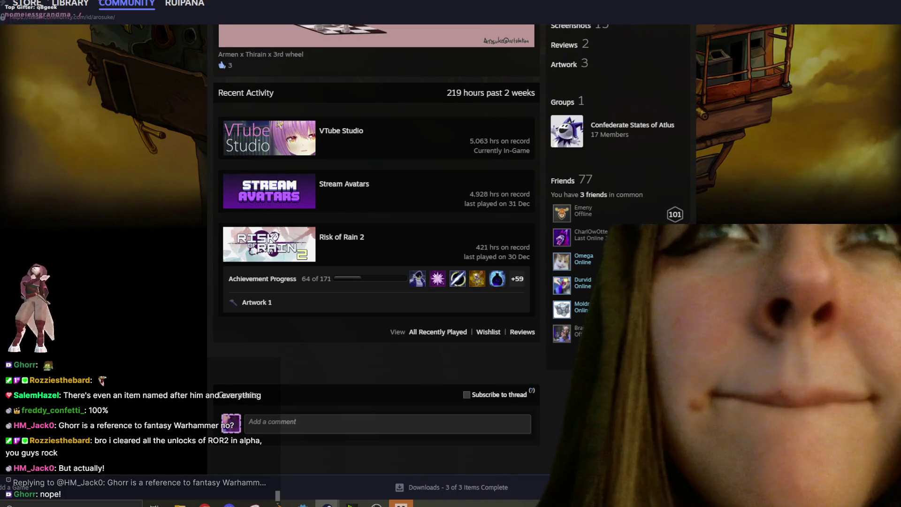
key(alt+Tab)
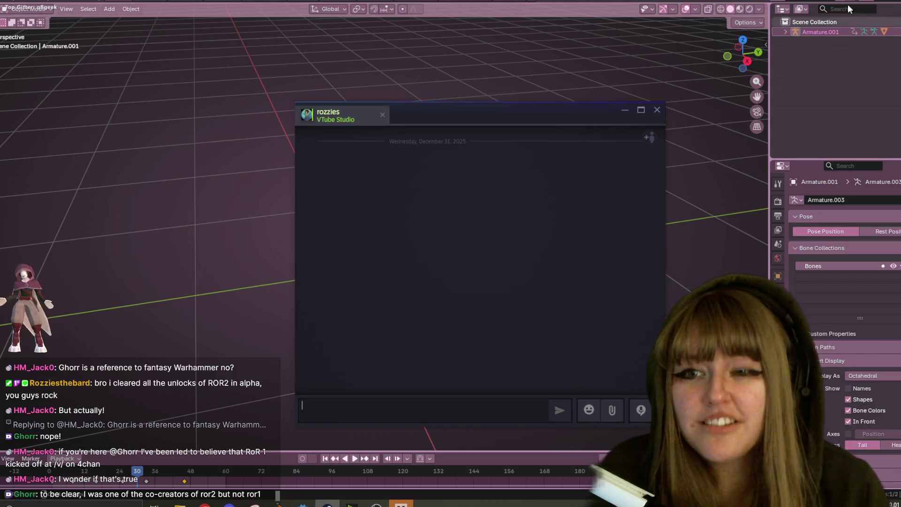
click(658, 110)
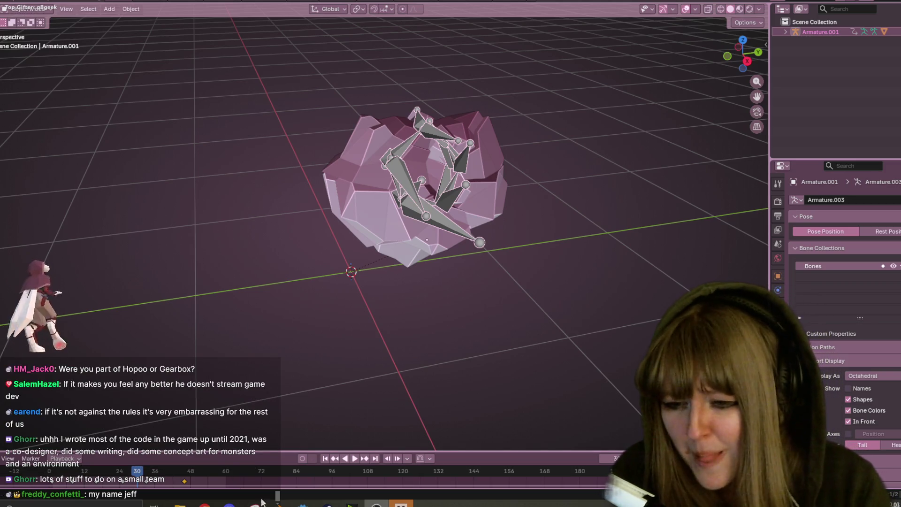
Step: Glance at the Risk of Rain 2 library page, then open DEPTHSEEKER Project in Godot's Project Manager
key(alt+Tab)
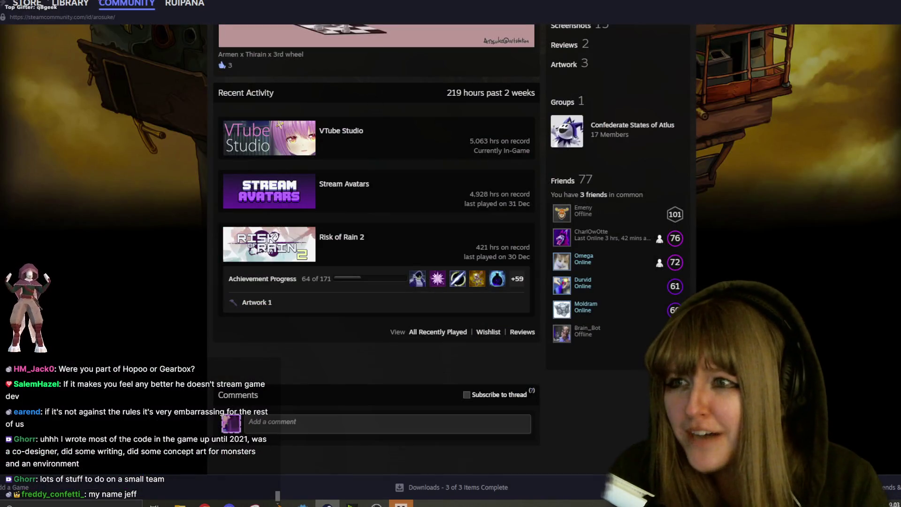
click(72, 4)
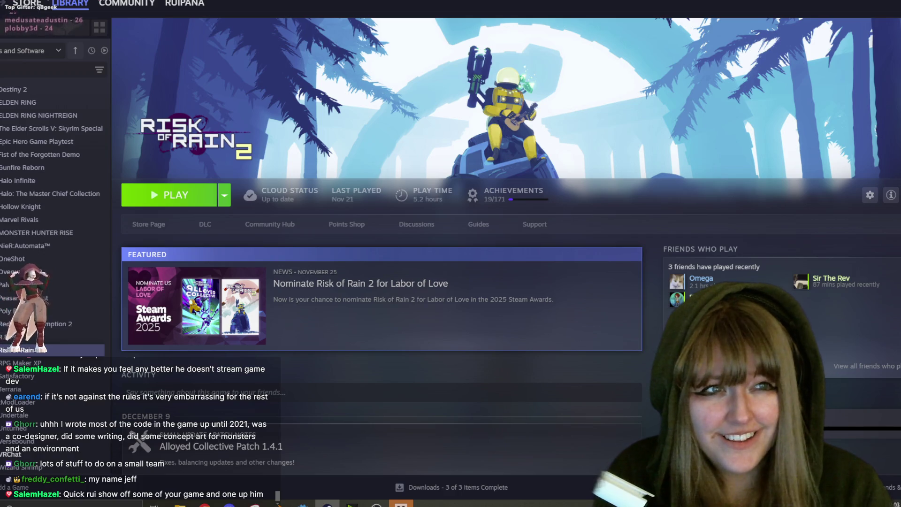
key(alt+Tab)
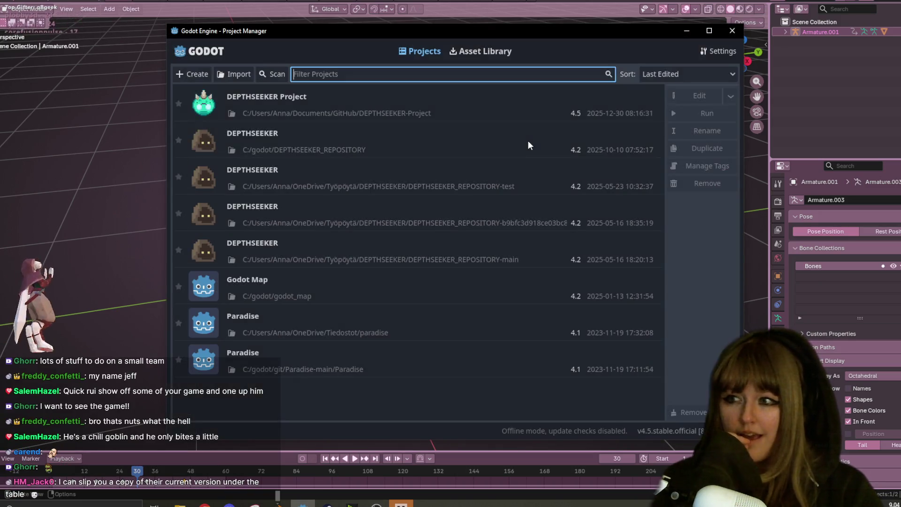
double_click(487, 105)
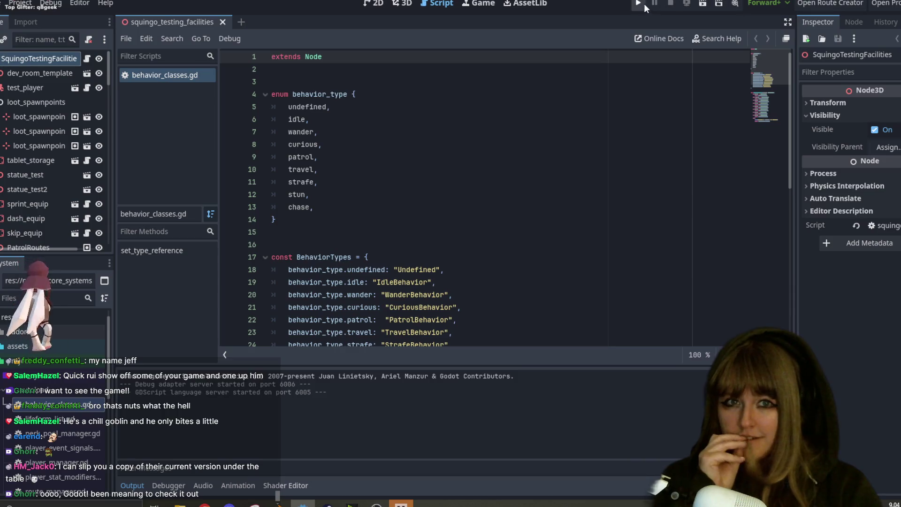
Step: Run the DEPTHSEEKER project in a debug game window
click(639, 4)
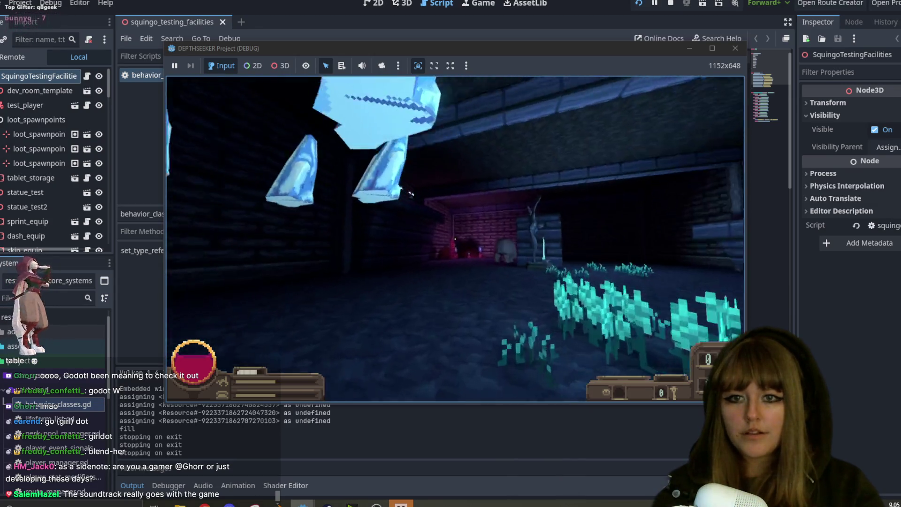
Step: Use the floating crystal, take the middle Exploit card, and push the spider away
key(e)
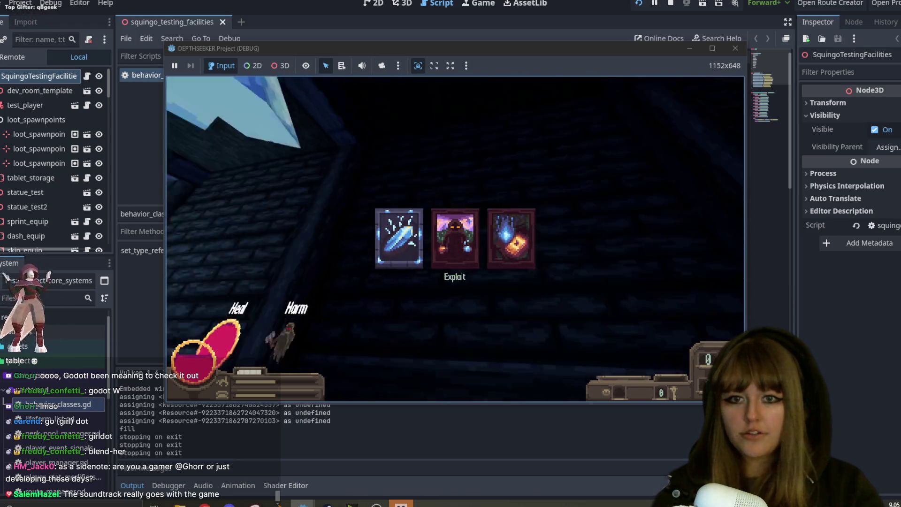
key(e)
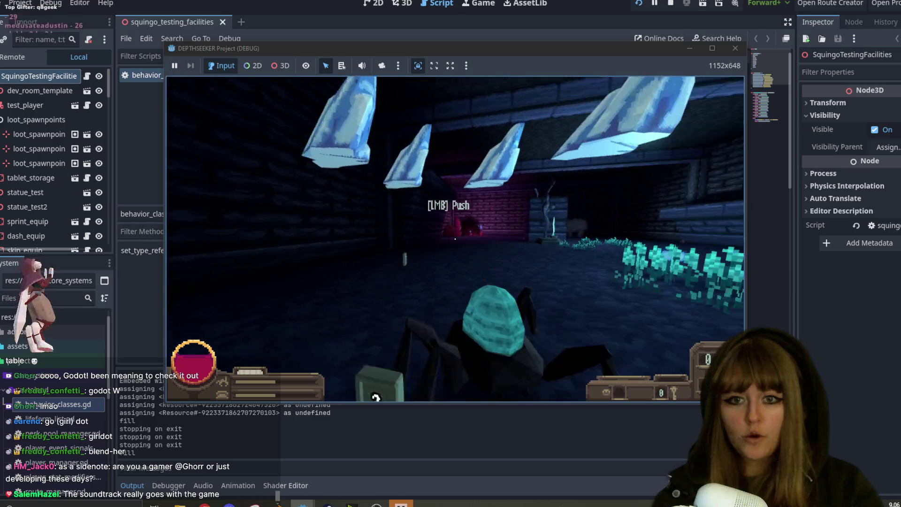
click(455, 239)
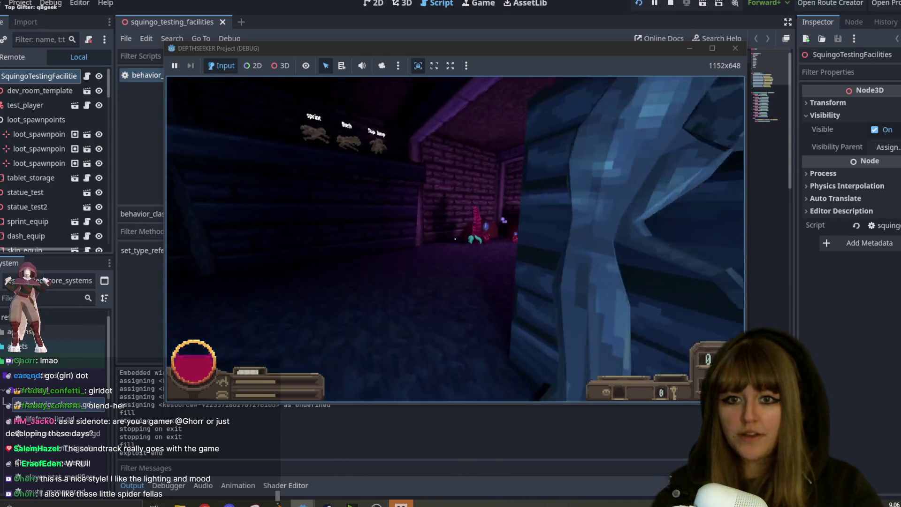
key(w)
key(w)
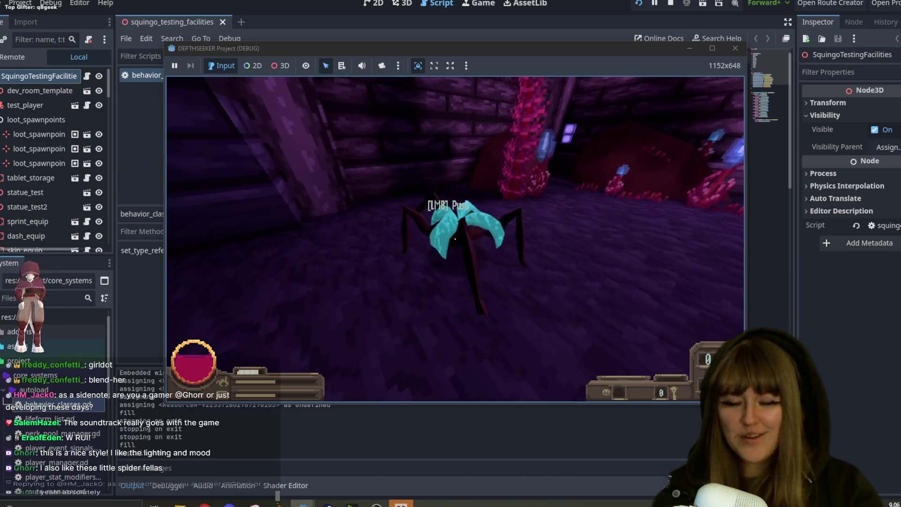
Step: Knock the spider upward and walk the crystal corridor, past cyan plants, toward the spiders
click(455, 239)
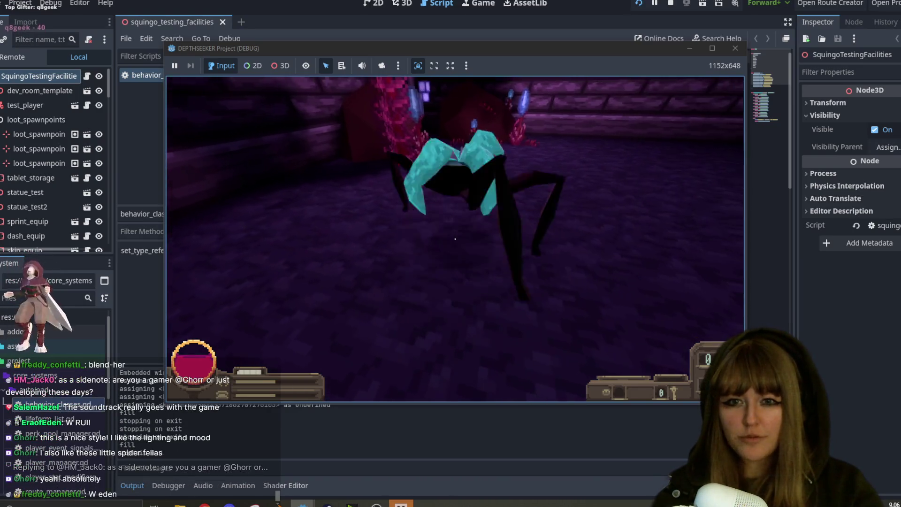
key(w)
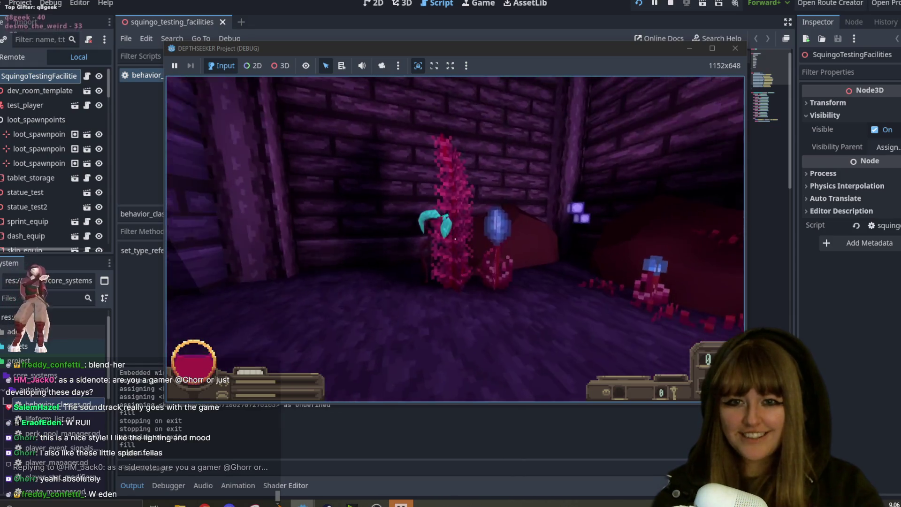
key(w)
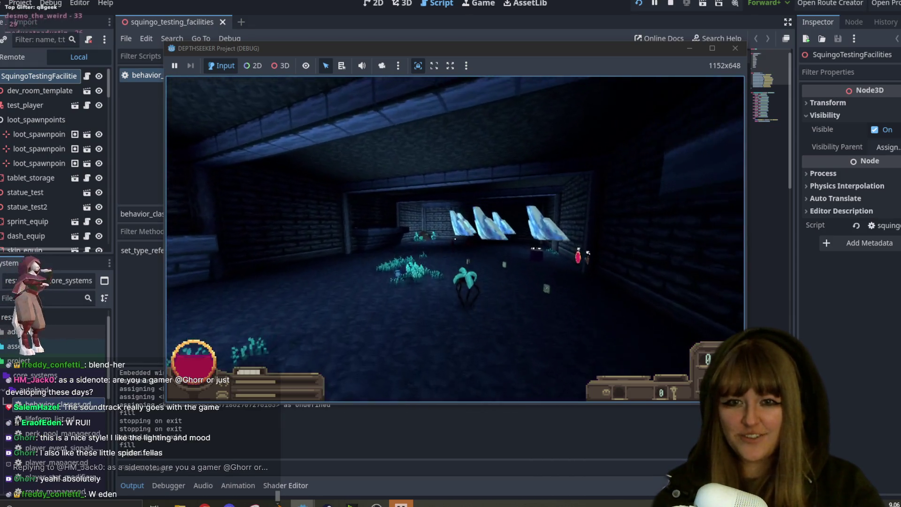
key(w)
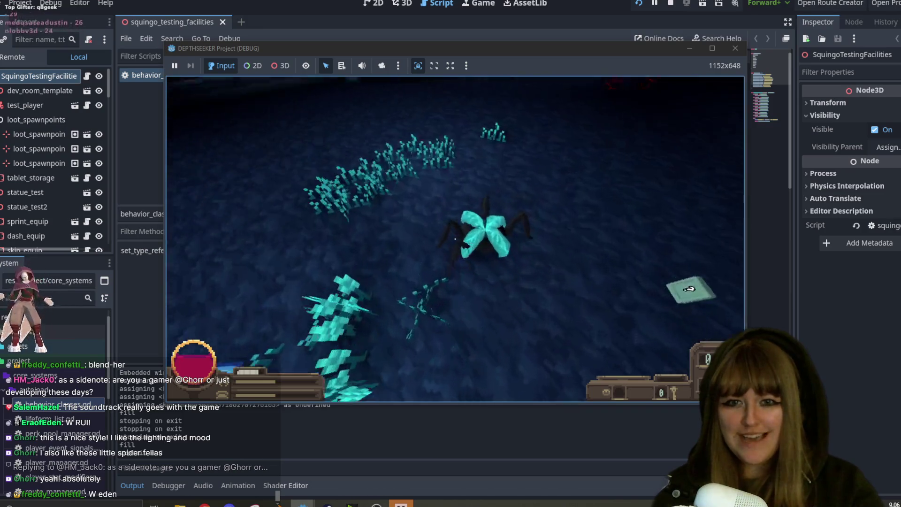
key(w)
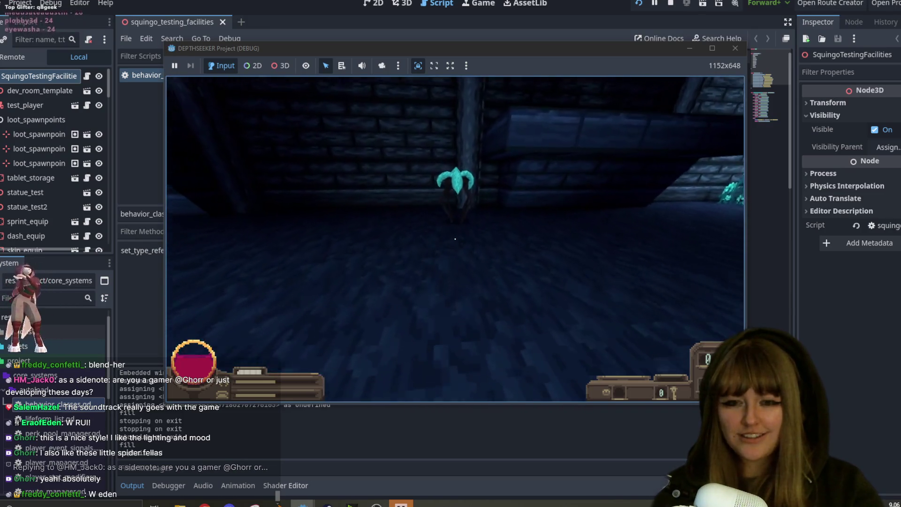
key(s)
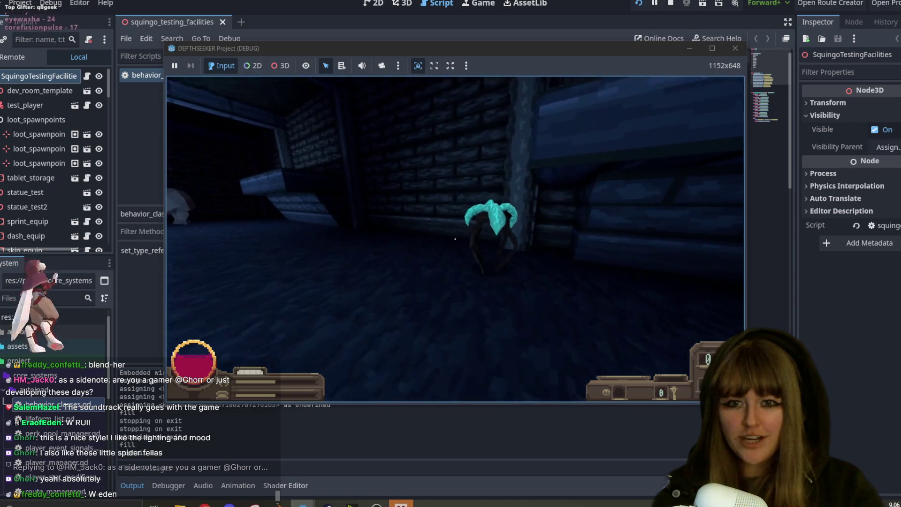
key(w)
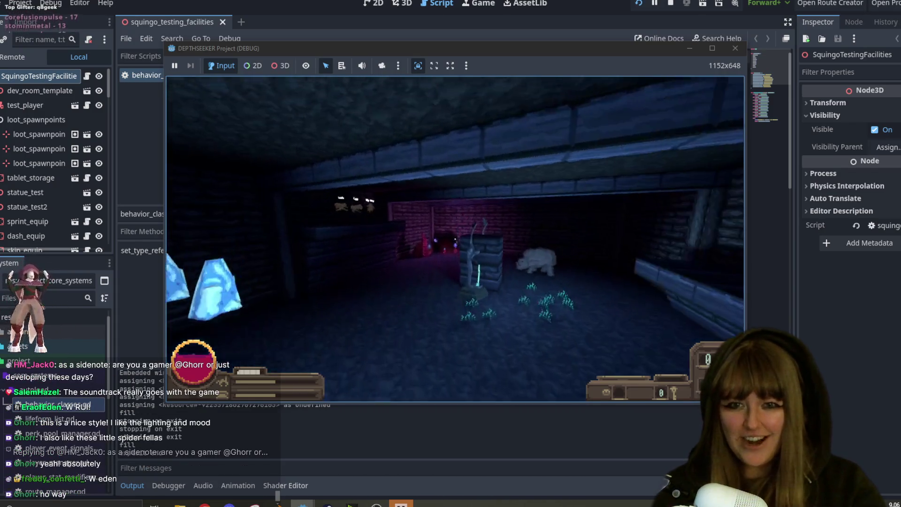
key(w)
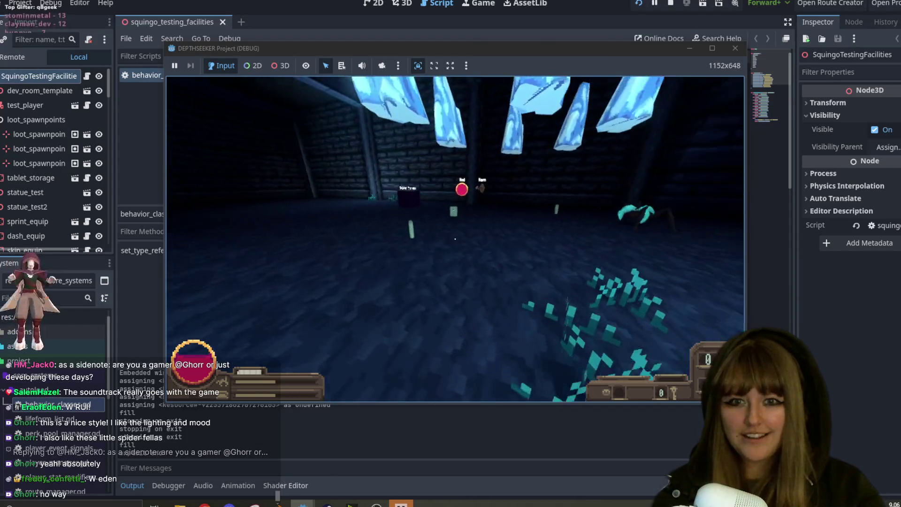
key(w)
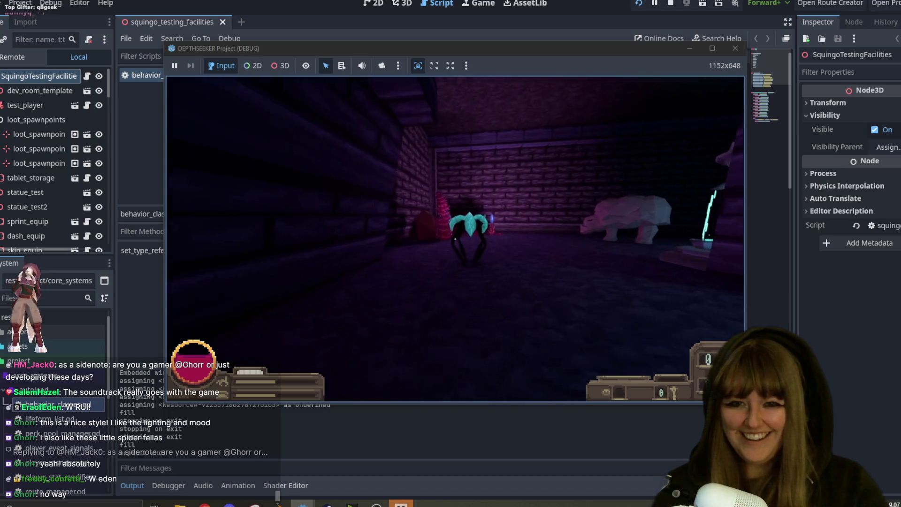
key(w)
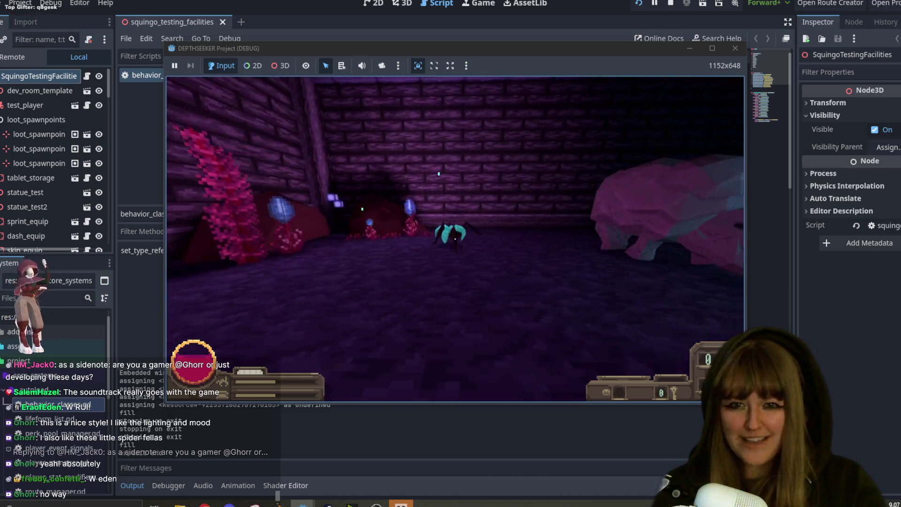
key(w)
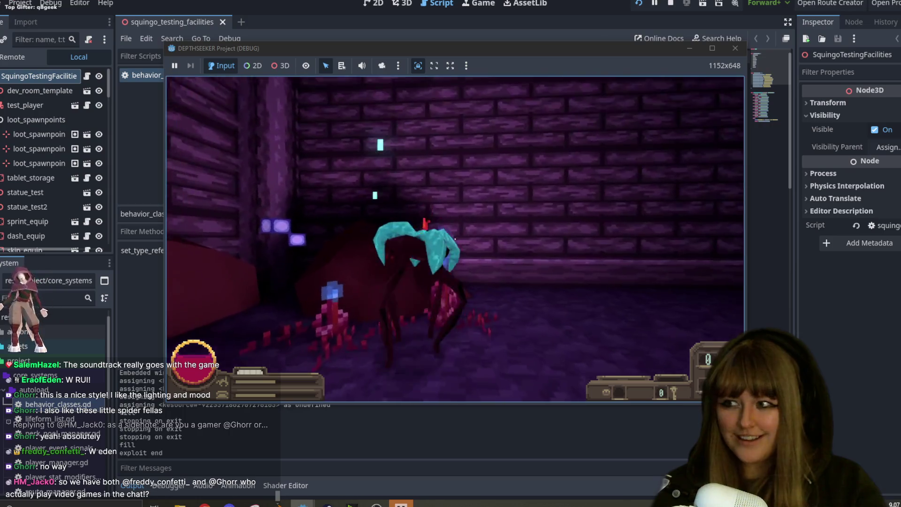
Step: Circle the spider, attack once more, then quit the game from the pause menu
key(s)
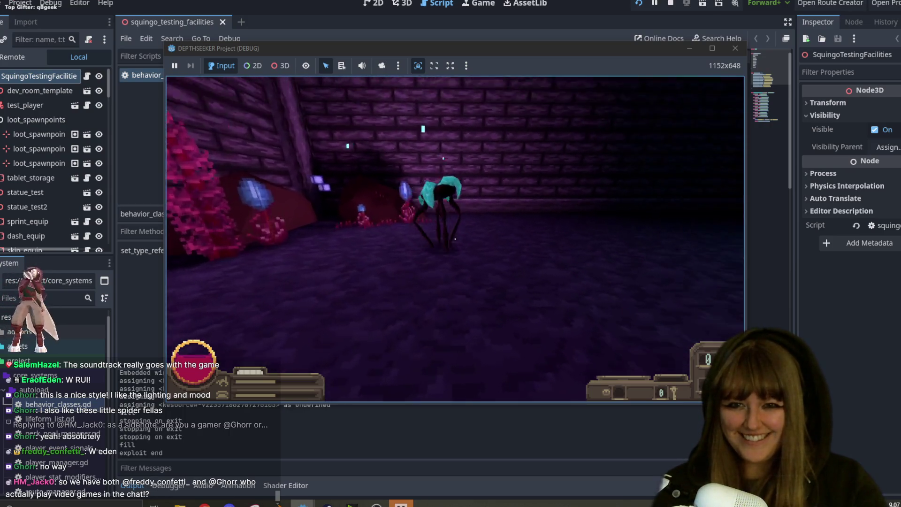
key(w)
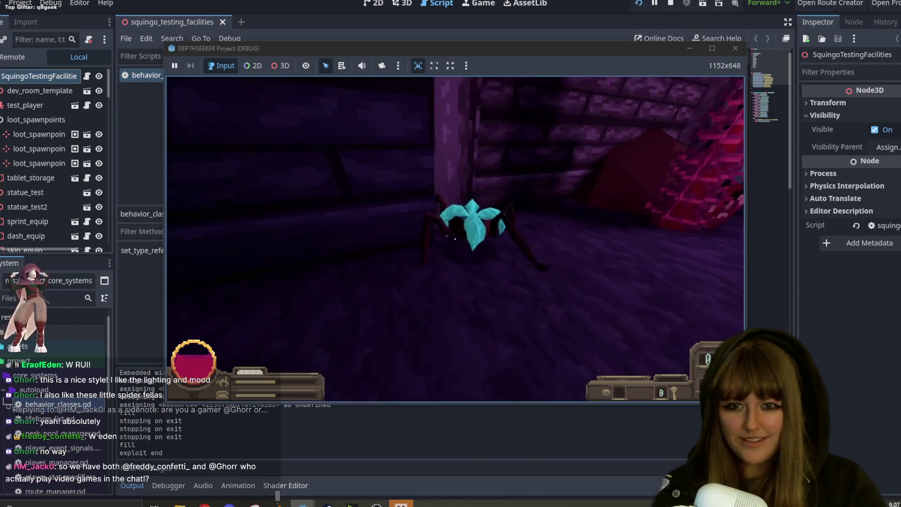
key(w)
key(w)
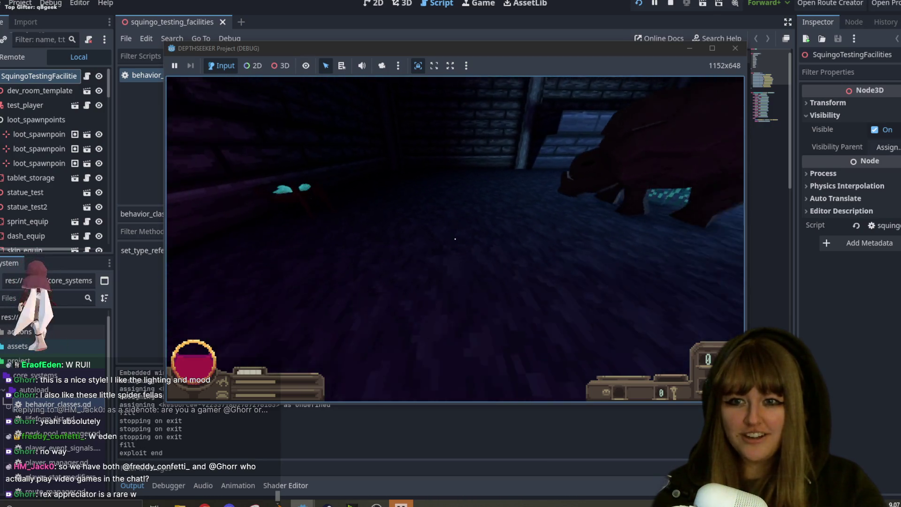
key(s)
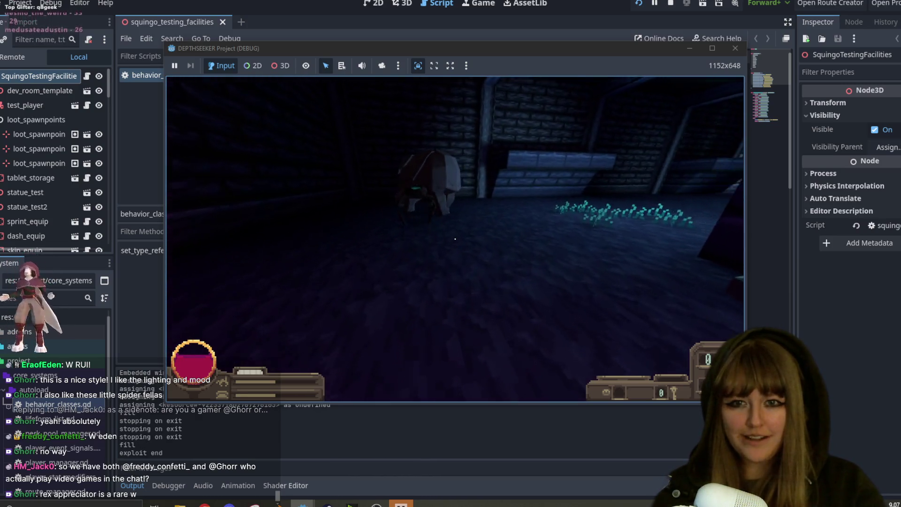
key(w)
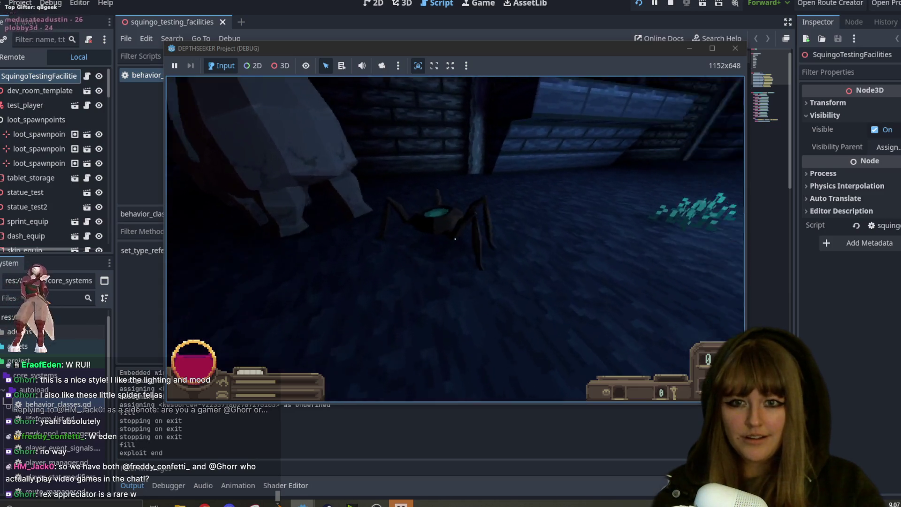
click(455, 239)
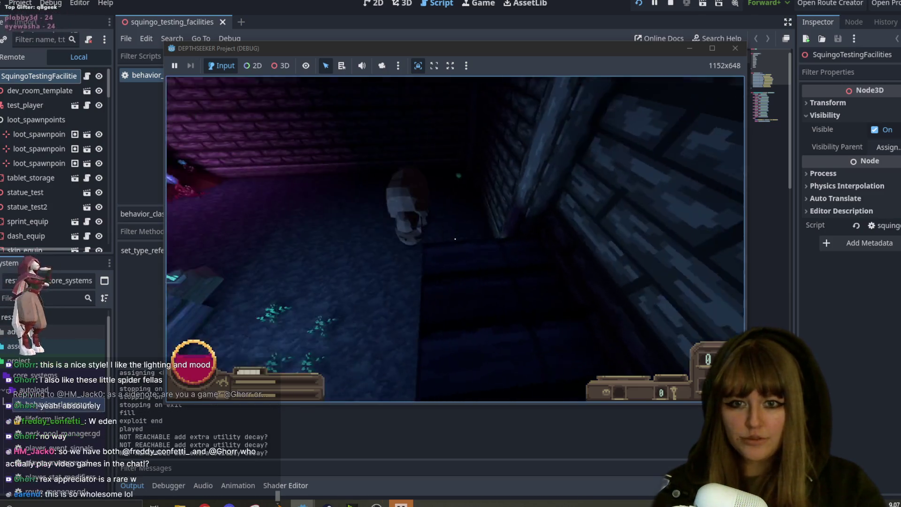
key(w)
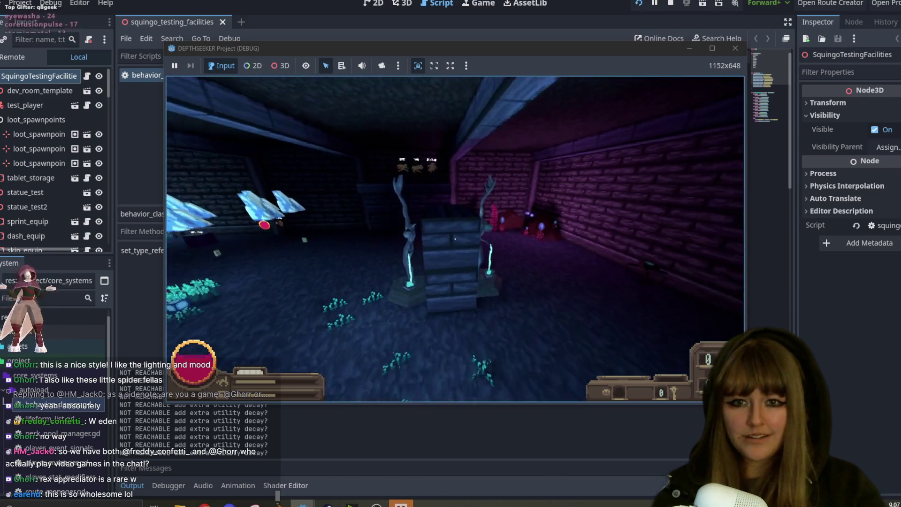
key(w)
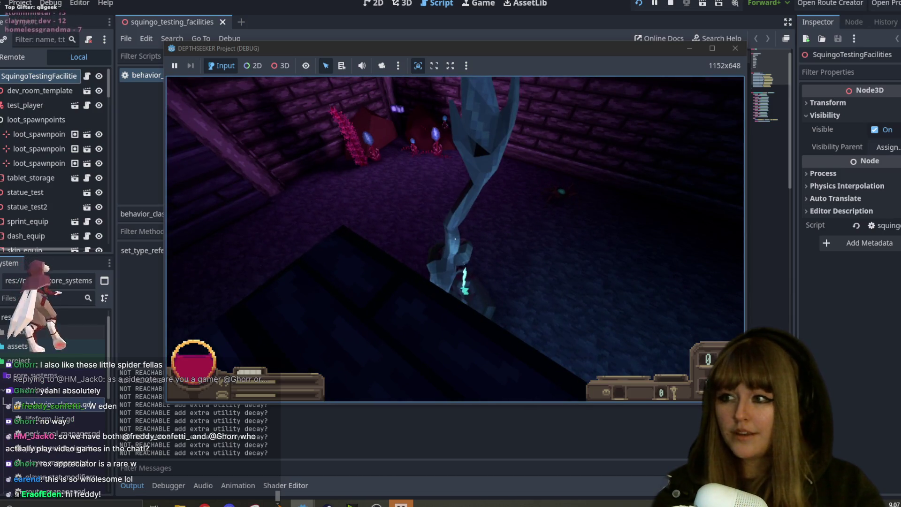
key(Escape)
click(454, 261)
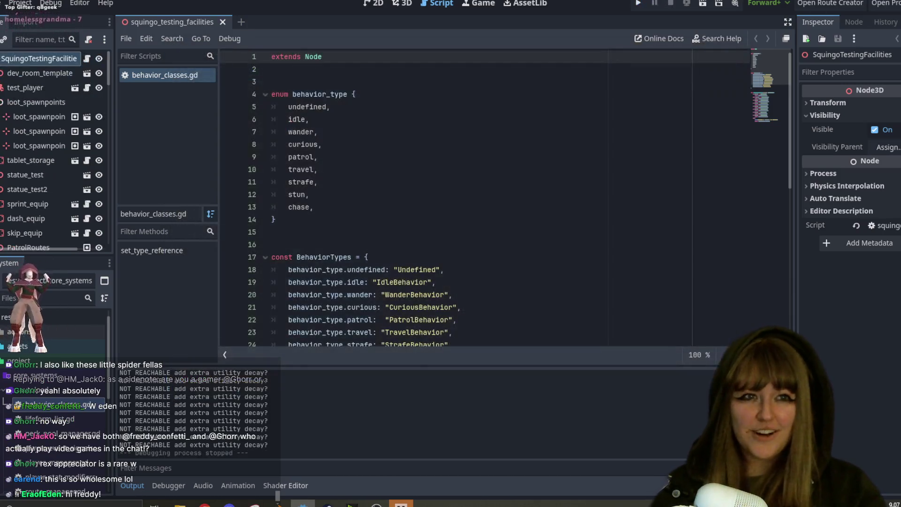
Step: Switch from Godot to Blender, where the pink roly-poly and its Armature.003 rig appear
key(alt+Tab)
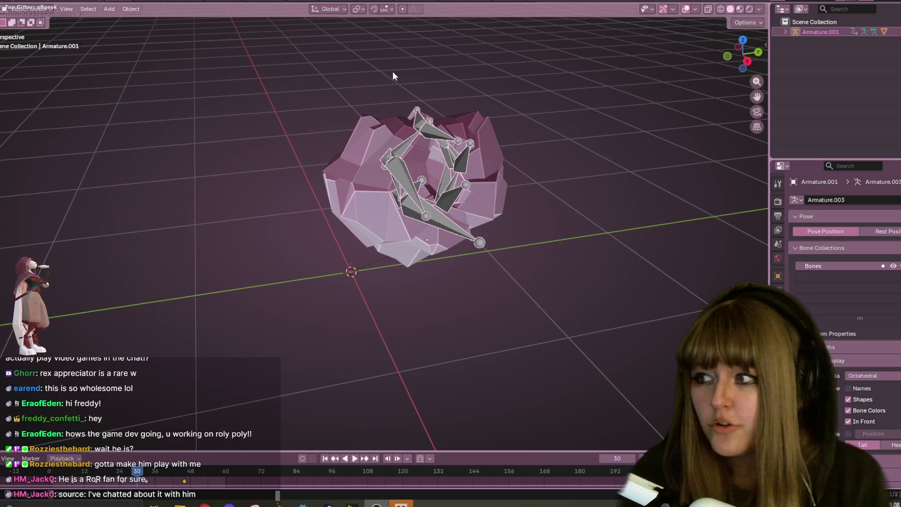
key(alt+Tab)
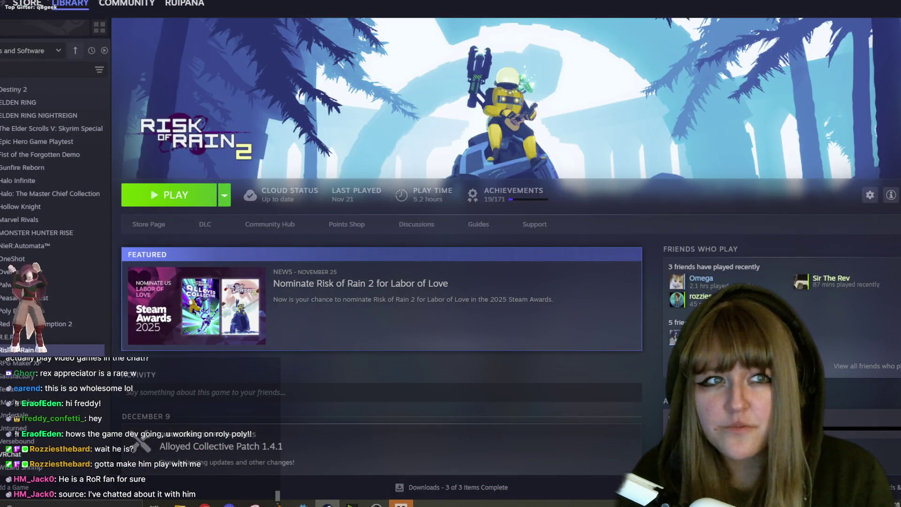
key(alt+Tab)
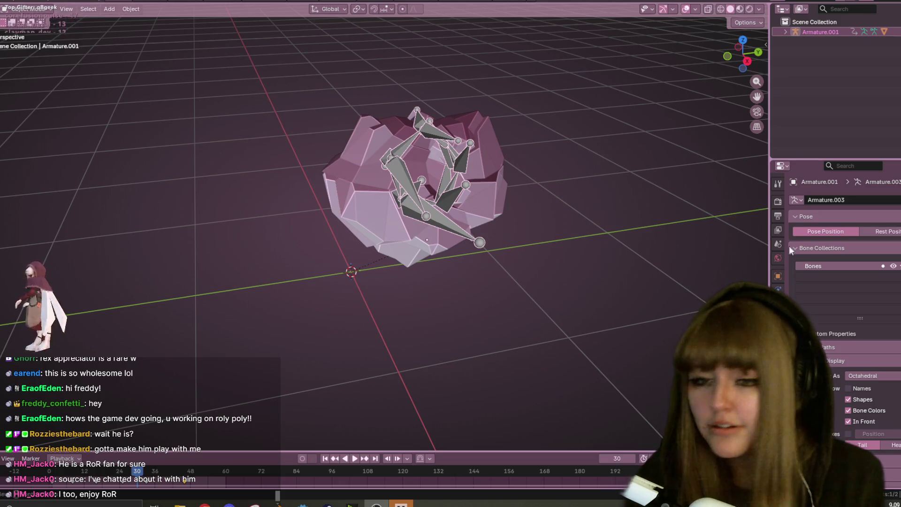
mouse_move(585, 171)
middle_down()
mouse_move(509, 113)
mouse_move(511, 75)
mouse_move(520, 178)
mouse_move(454, 180)
middle_up()
key(Tab)
mouse_move(384, 156)
middle_down()
mouse_move(442, 426)
mouse_move(501, 87)
middle_up()
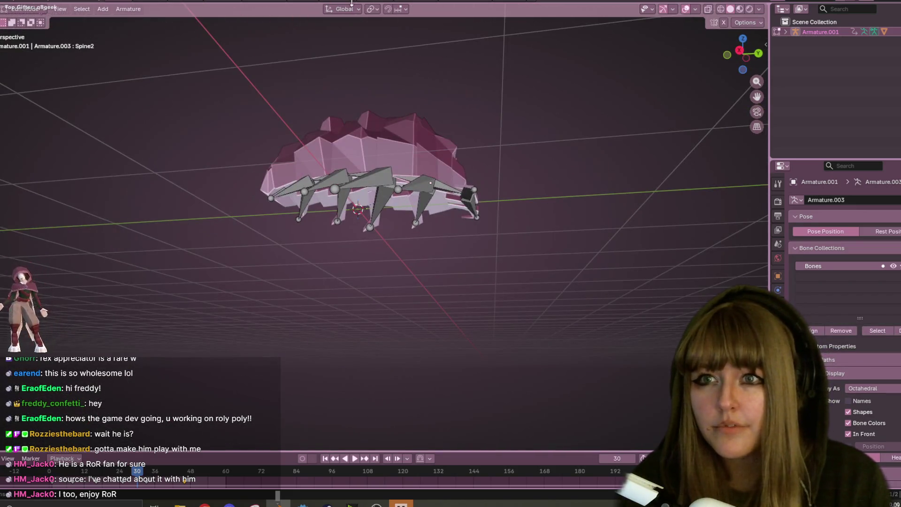
key(ctrl+Page_Up)
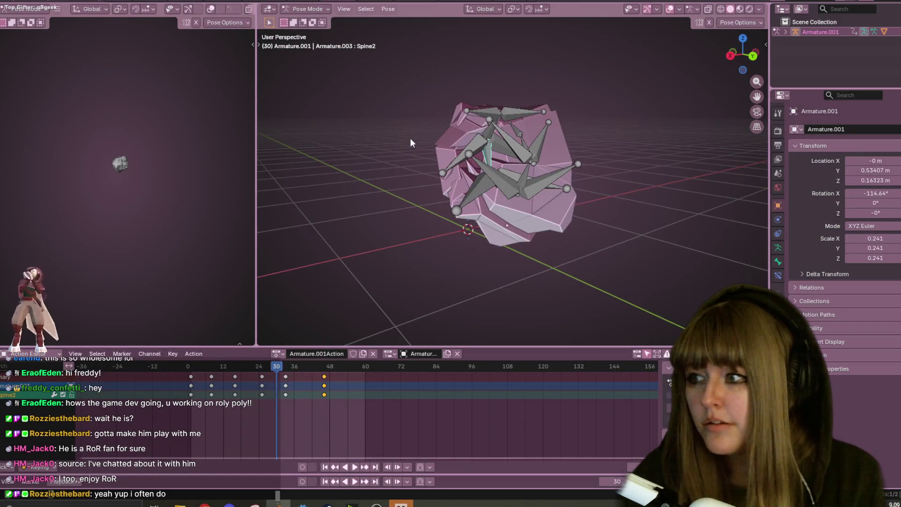
mouse_move(466, 140)
middle_down()
mouse_move(480, 171)
mouse_move(489, 262)
mouse_move(508, 168)
mouse_move(542, 177)
mouse_move(485, 209)
mouse_move(556, 142)
middle_up()
click(515, 172)
shift+click(546, 173)
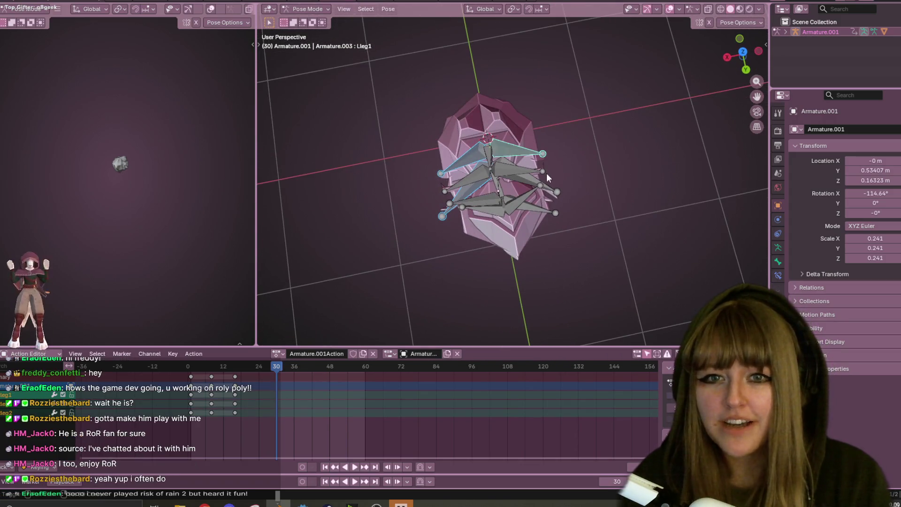
click(629, 165)
middle_drag(629, 165, 567, 170)
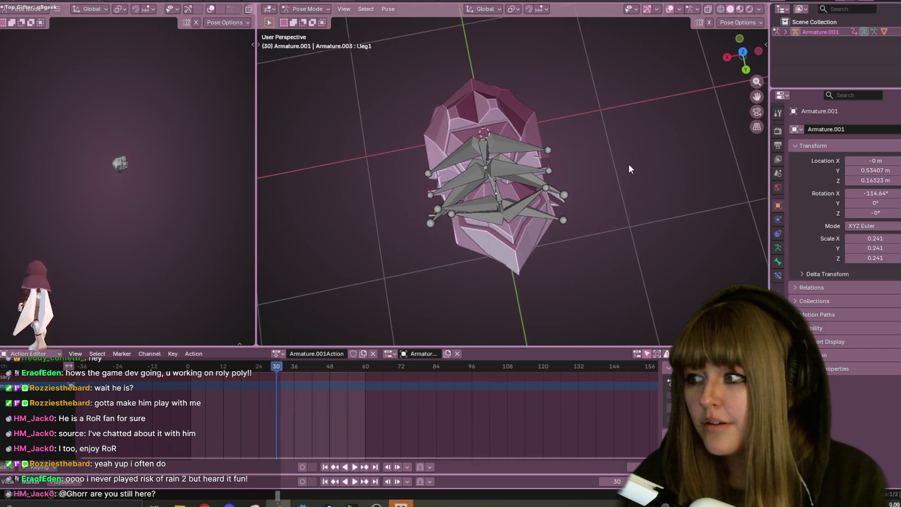
click(462, 193)
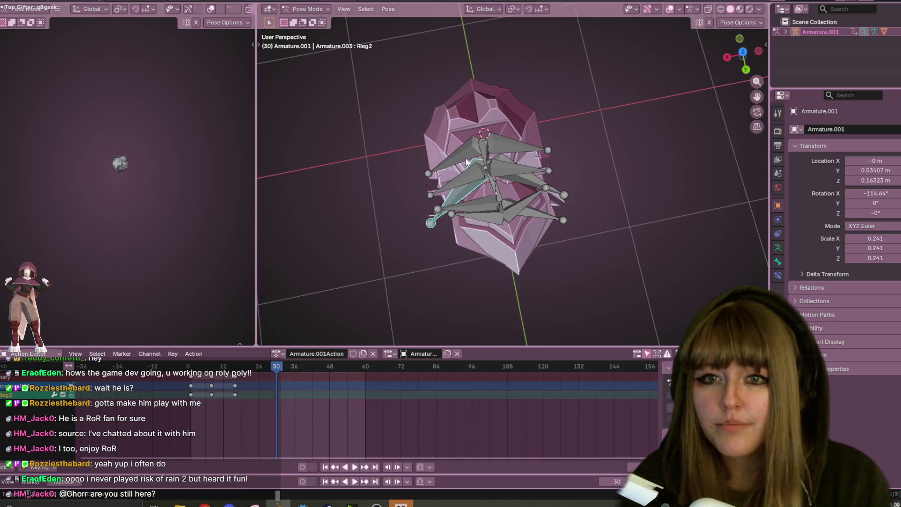
shift+click(465, 162)
click(742, 53)
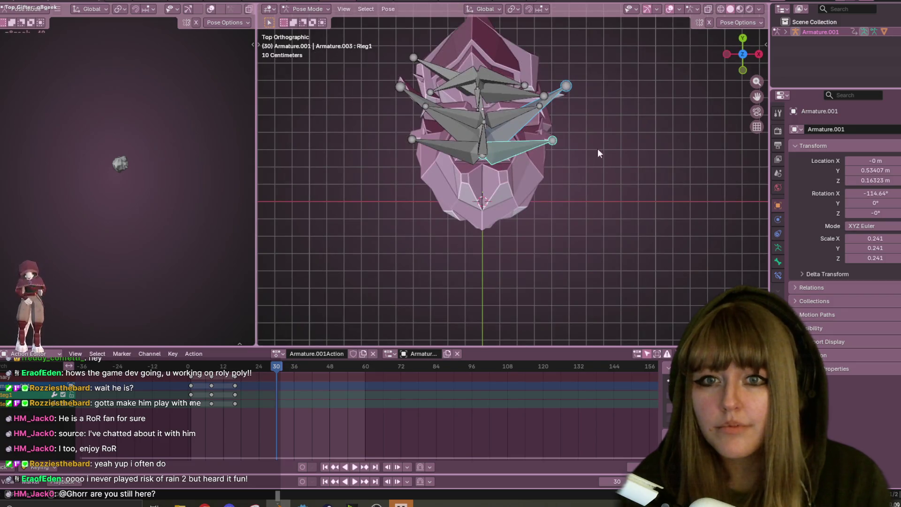
scroll(591, 144, up, 1)
key(r)
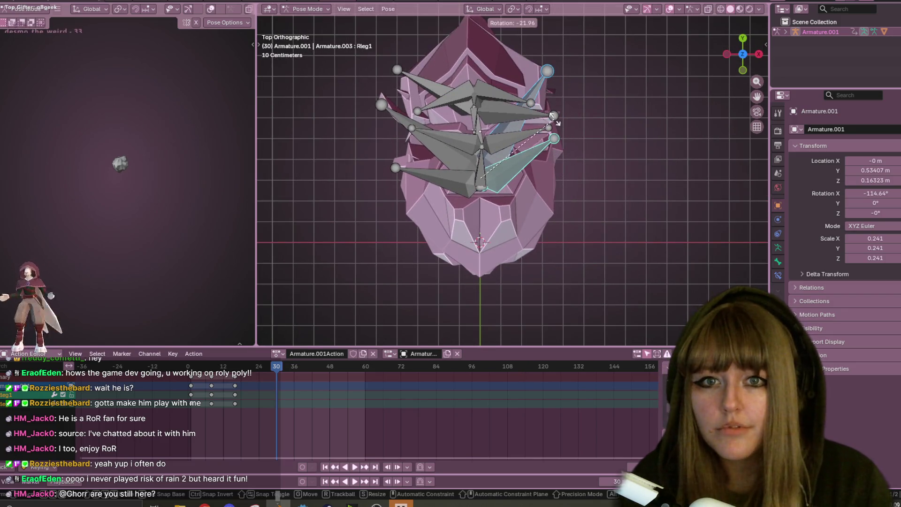
click(553, 96)
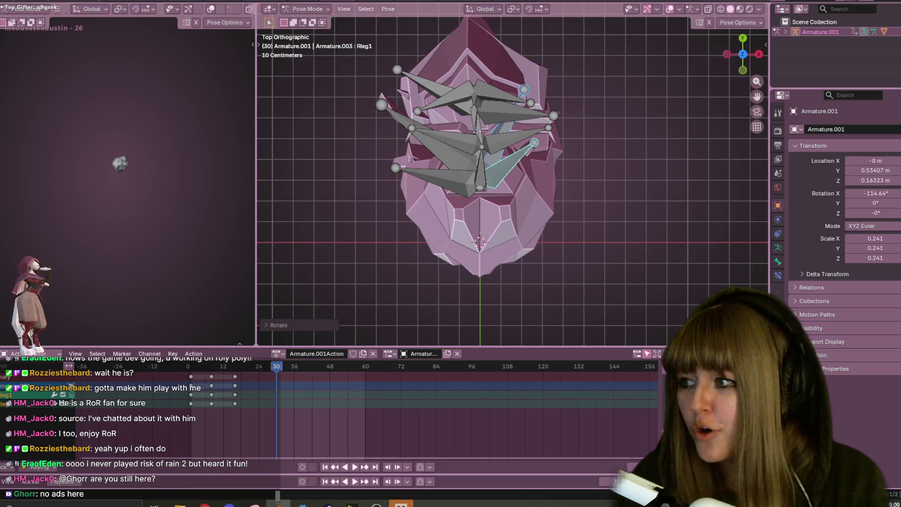
click(404, 114)
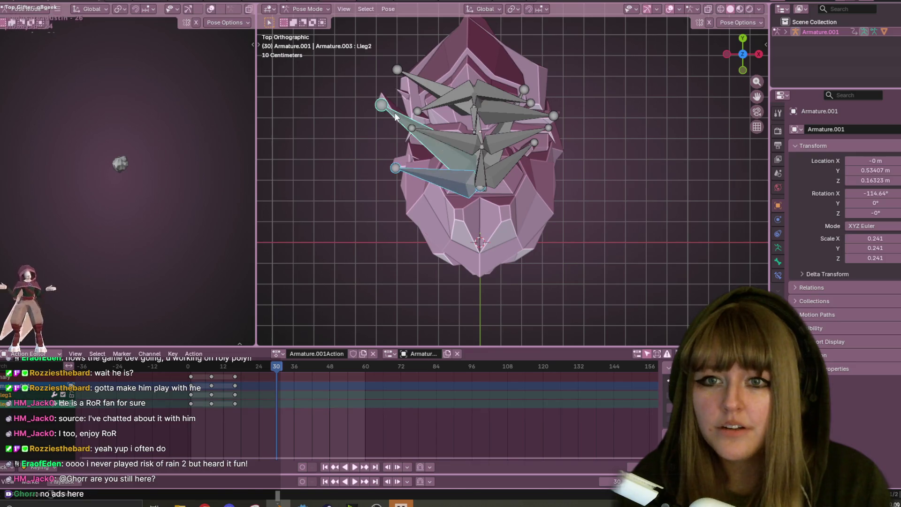
key(r)
click(433, 97)
key(s)
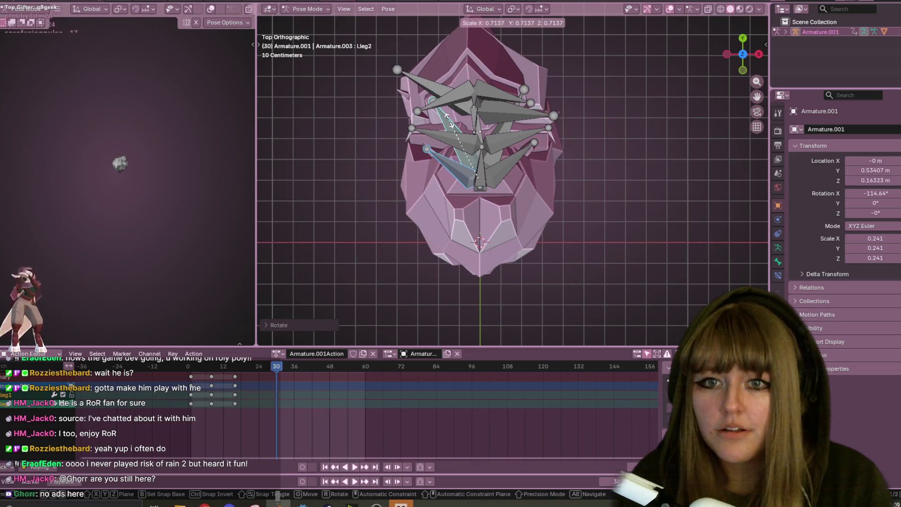
click(449, 119)
drag(286, 363, 199, 359)
key(Escape)
mouse_move(469, 155)
middle_down()
mouse_move(516, 187)
mouse_move(646, 243)
mouse_move(570, 113)
mouse_move(570, 168)
middle_up()
click(646, 243)
key(space)
key(space)
key(ctrl+KP_3)
key(a)
key(space)
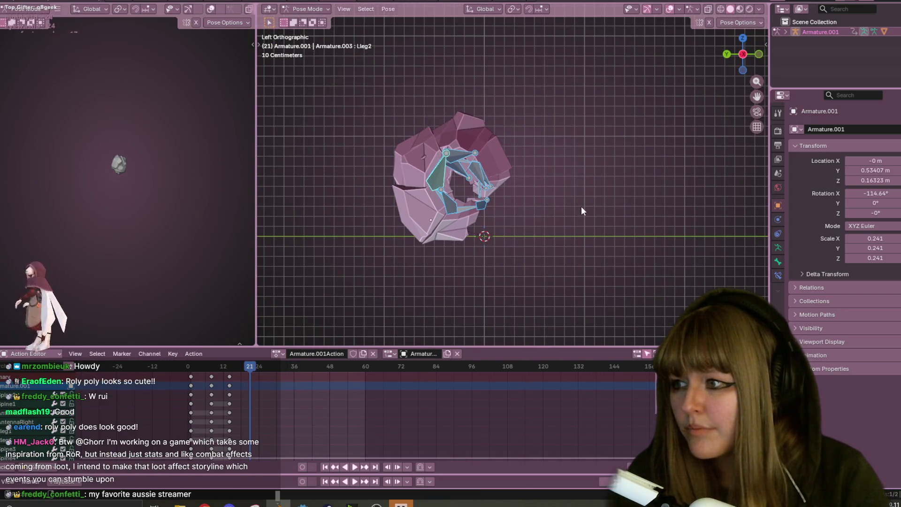
scroll(581, 206, up, 1)
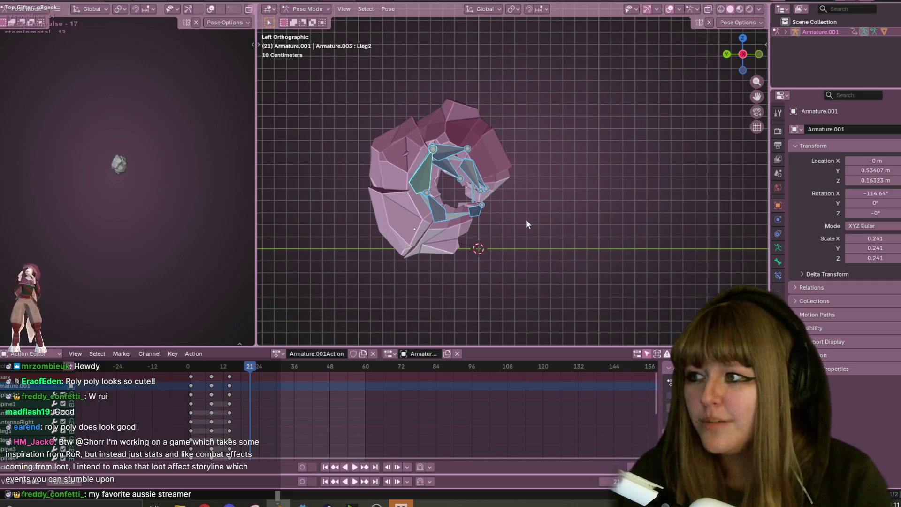
mouse_move(573, 160)
shift+middle_down()
mouse_move(659, 188)
mouse_move(665, 138)
shift+middle_up()
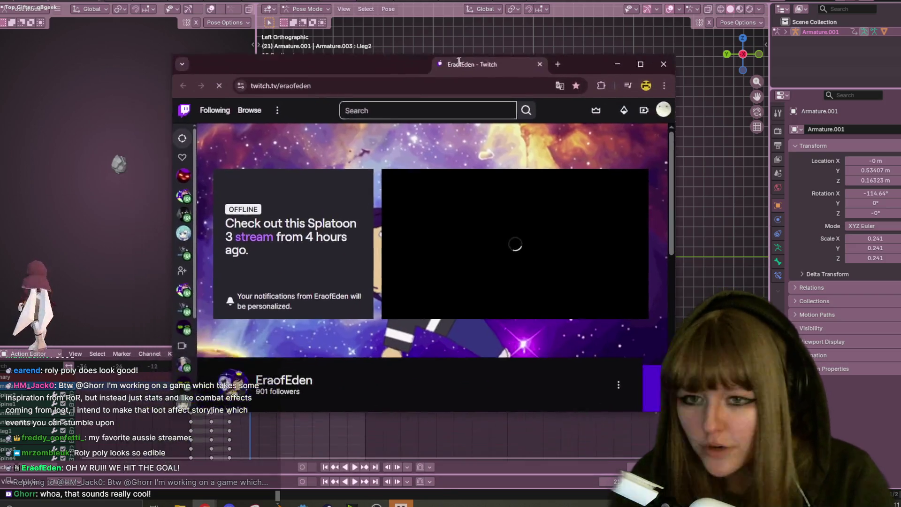
Step: Scroll the Twitch channel page briefly, then leave the browser and return to Blender
scroll(261, 334, down, 2)
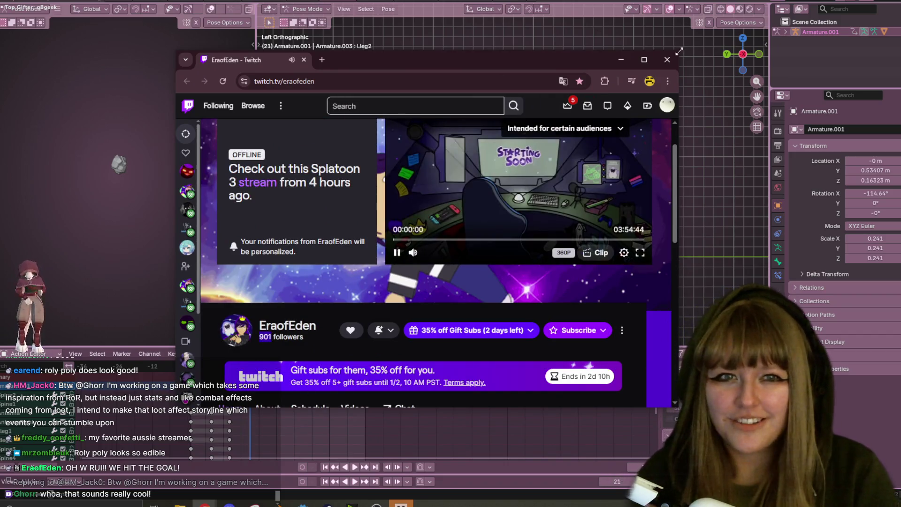
key(alt+Tab)
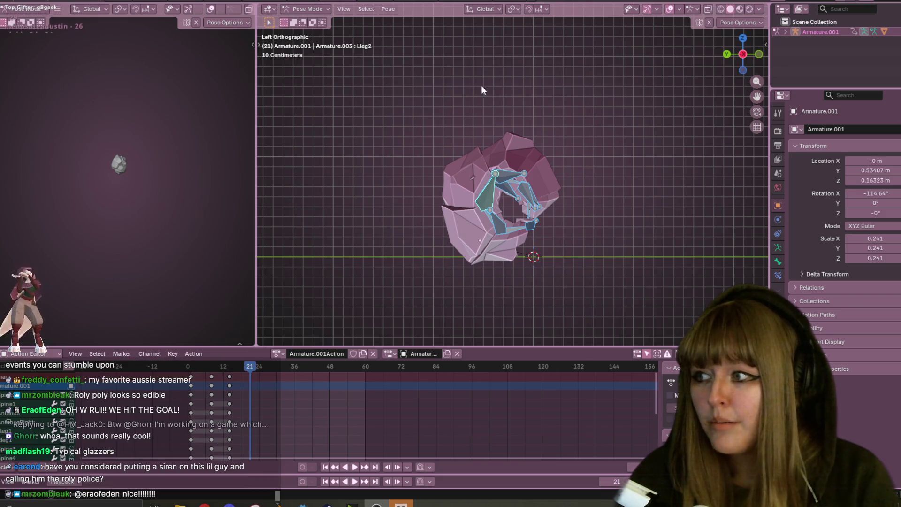
Step: Frame the curled armature and play back the current curl animation
mouse_move(549, 173)
shift+middle_down()
mouse_move(443, 136)
mouse_move(592, 168)
shift+middle_up()
scroll(450, 162, up, 3)
scroll(588, 170, down, 2)
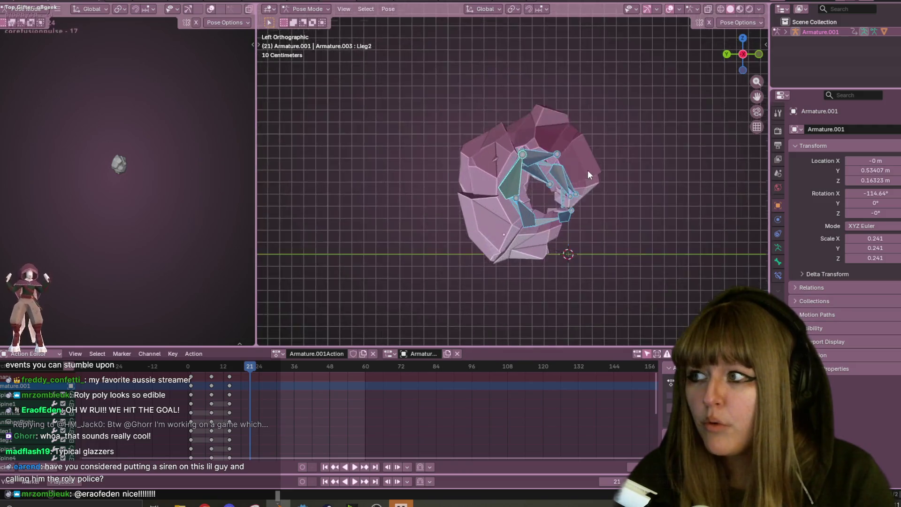
scroll(586, 174, up, 1)
scroll(582, 188, down, 3)
scroll(579, 201, up, 8)
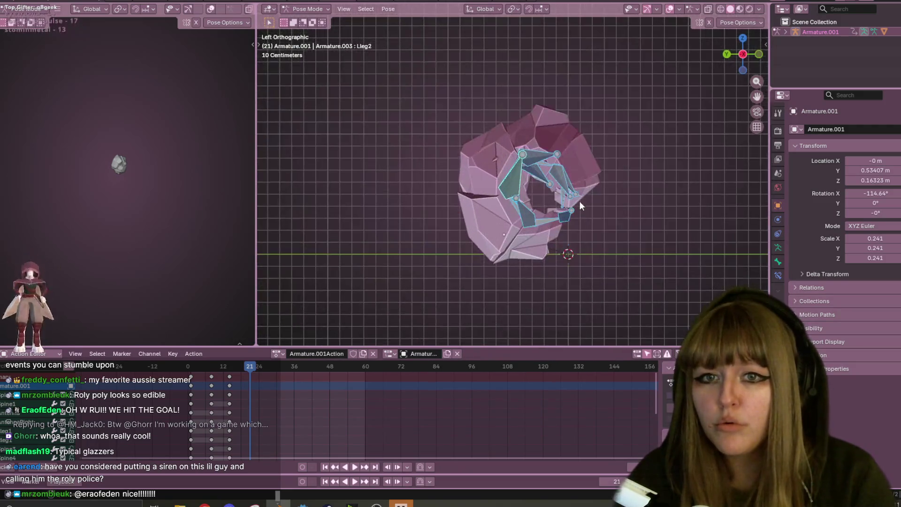
scroll(568, 188, down, 3)
scroll(568, 184, down, 3)
key(space)
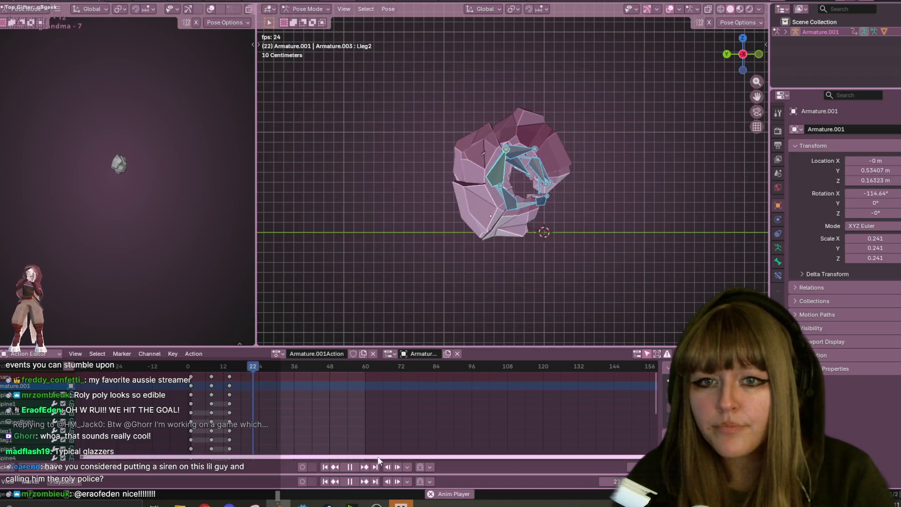
key(space)
Step: Shift the last keyframe column a few frames later and replay the slower curl
drag(226, 376, 244, 363)
key(space)
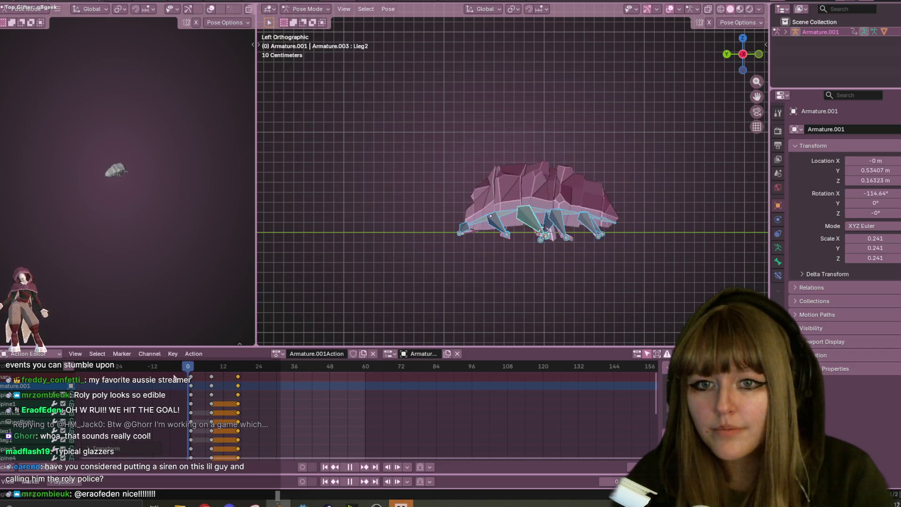
scroll(545, 263, up, 3)
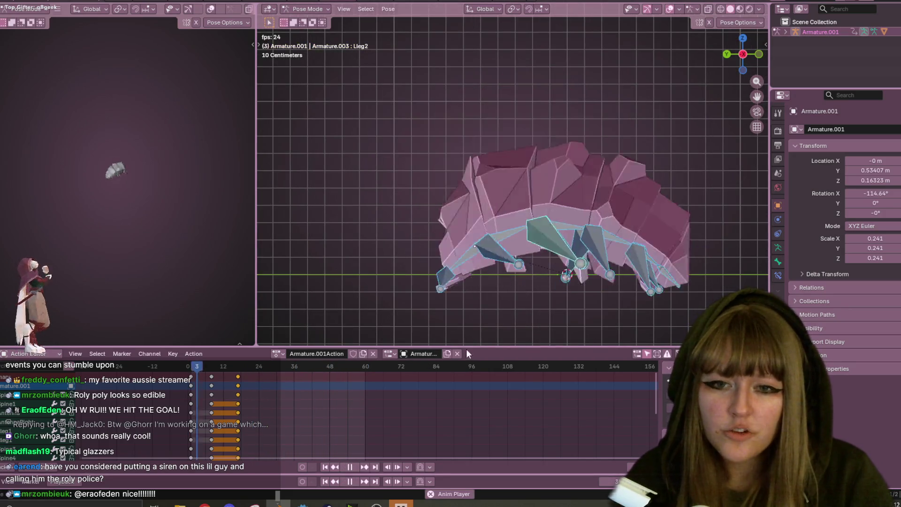
key(Escape)
click(355, 467)
scroll(513, 180, down, 2)
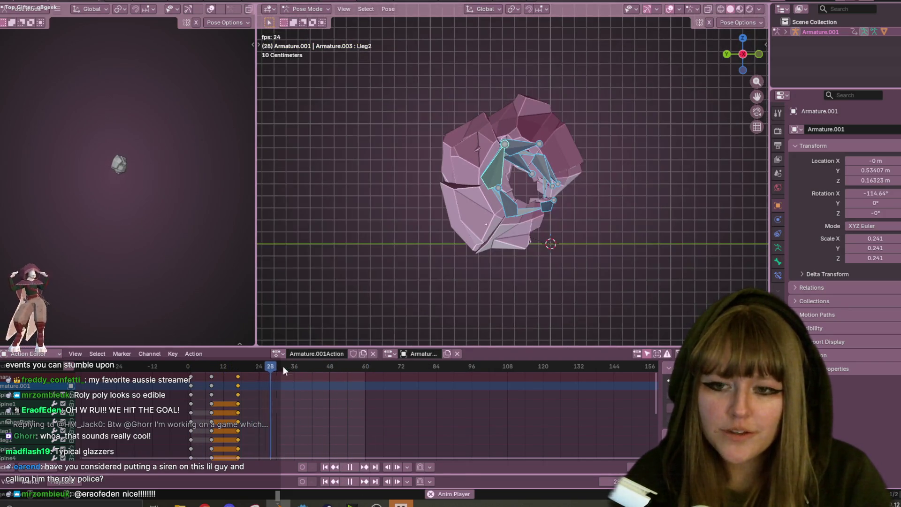
click(354, 467)
scroll(414, 306, down, 3)
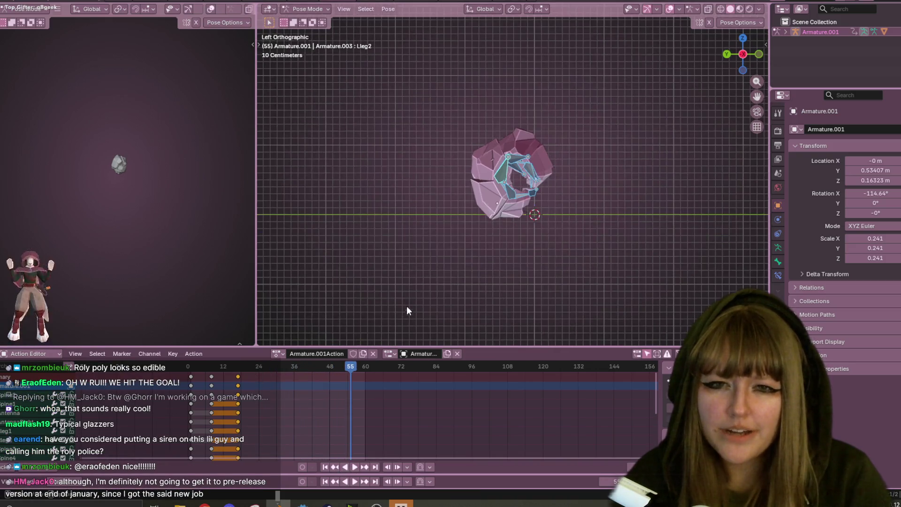
Step: Shift the curl keyframes about 12 frames later, to around frames 20 and 29, and replay
drag(214, 381, 249, 381)
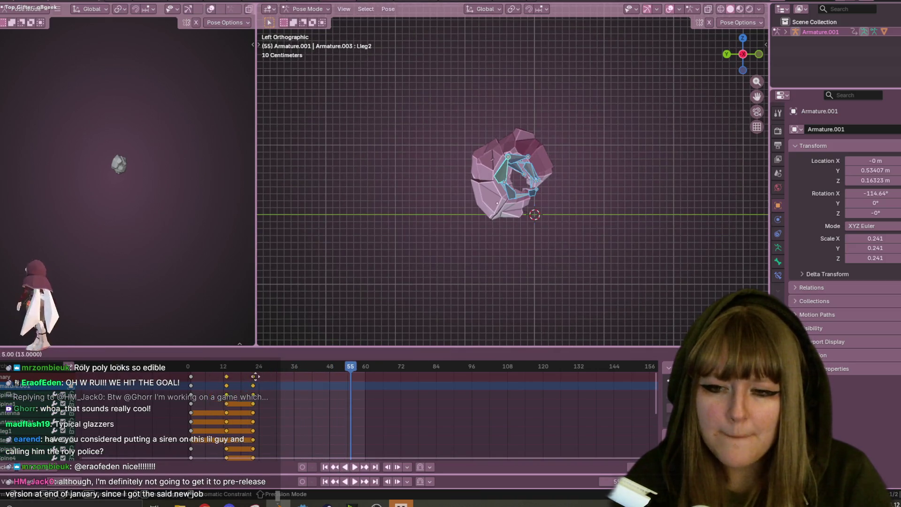
key(space)
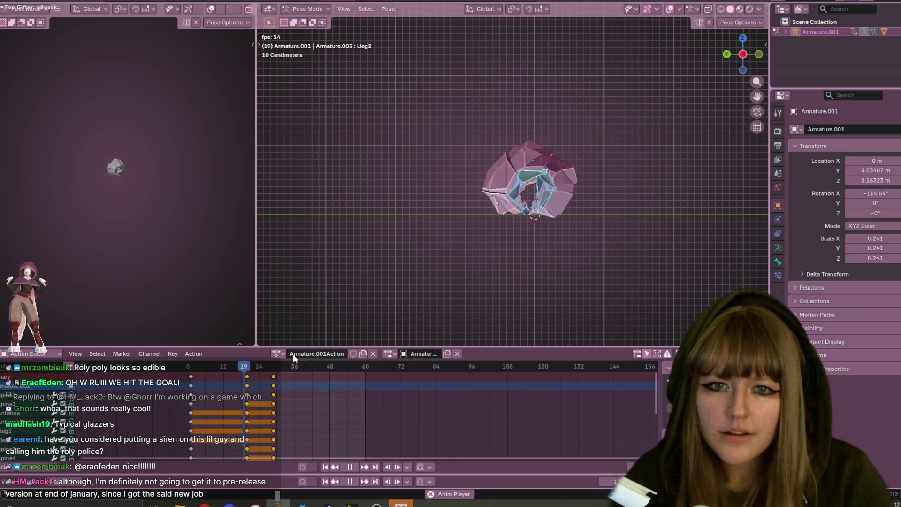
key(space)
Step: Replay the roll-up and scrub back through the early frames to check the delay
click(354, 467)
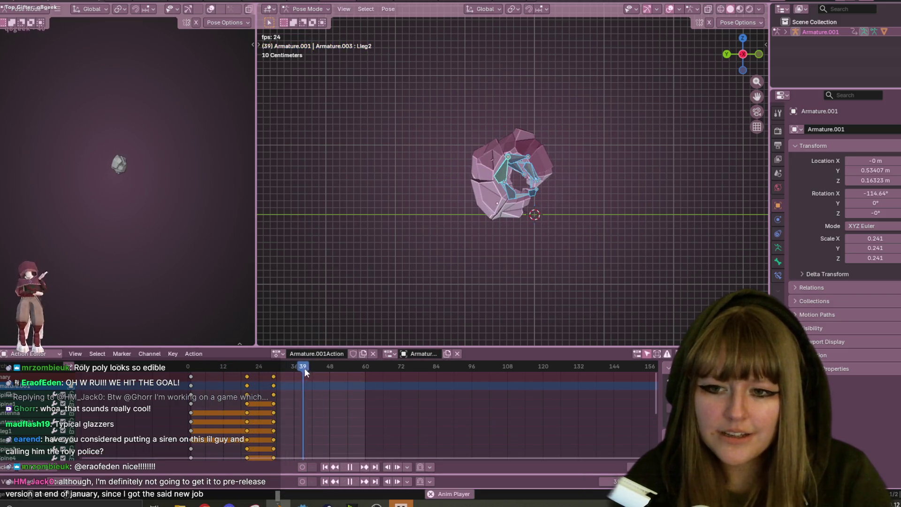
click(353, 467)
key(space)
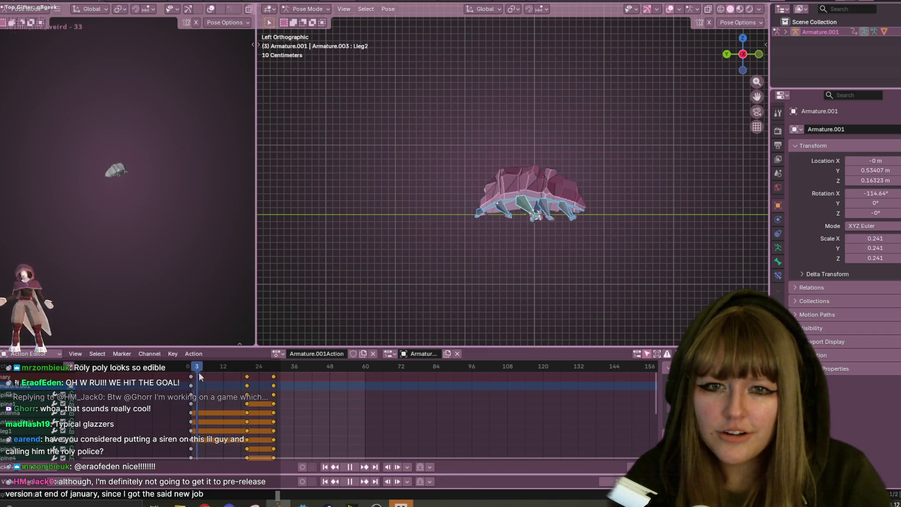
mouse_move(214, 370)
mouse_down()
mouse_move(238, 371)
mouse_move(205, 371)
mouse_move(230, 364)
mouse_move(190, 357)
mouse_up()
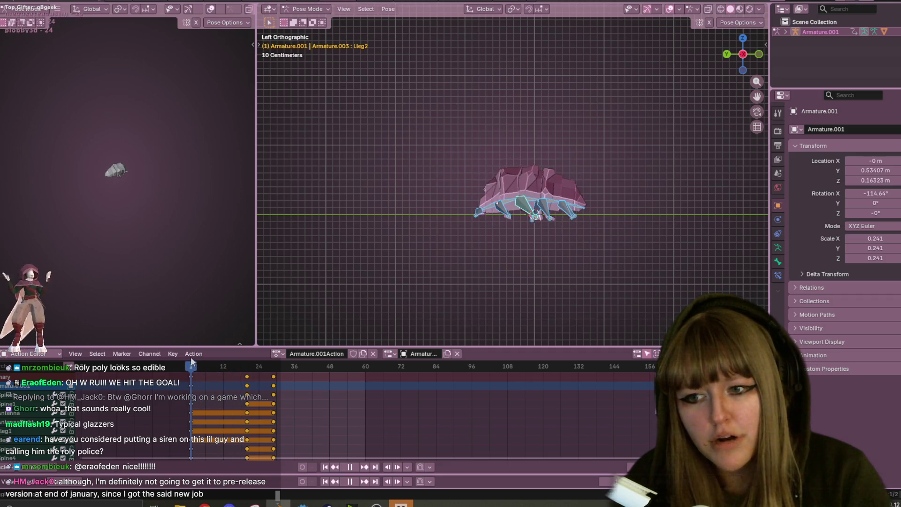
click(191, 395)
click(194, 367)
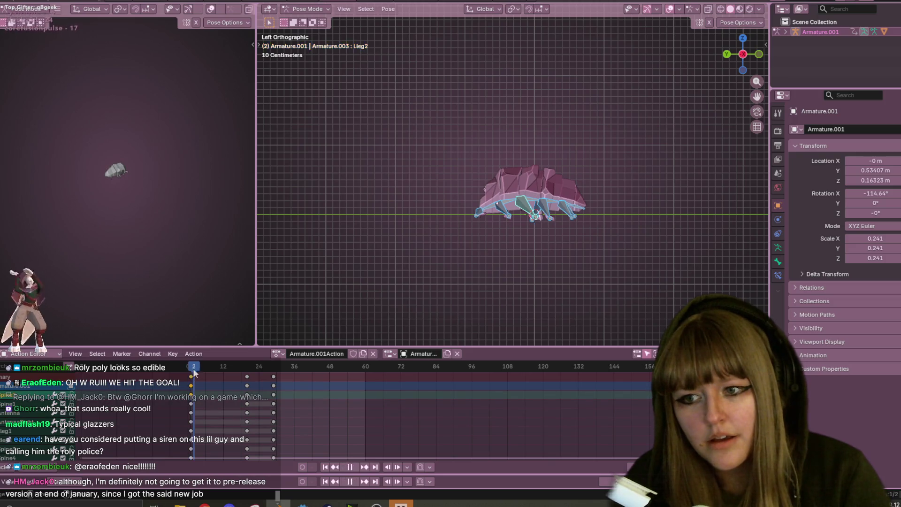
Step: Duplicate the frame-1 rest-pose keys to frame 12 and go to frame 12
click(193, 377)
key(space)
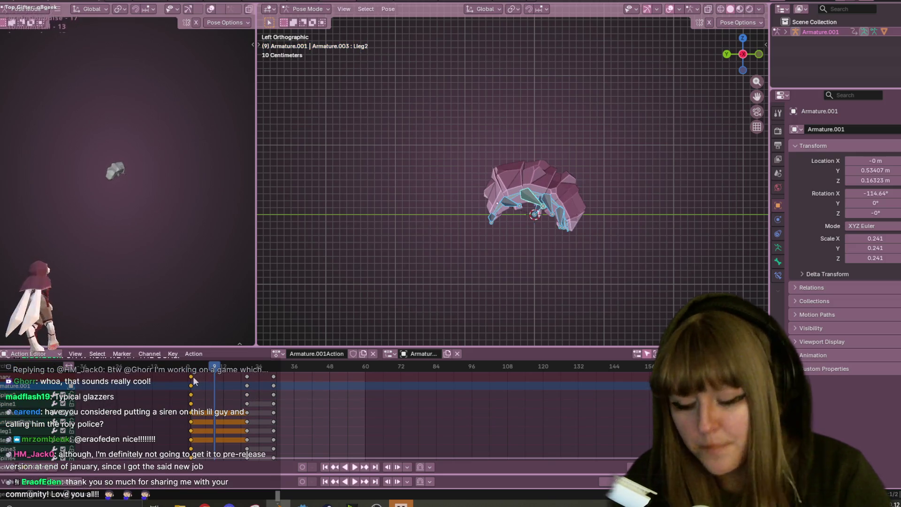
key(shift+d)
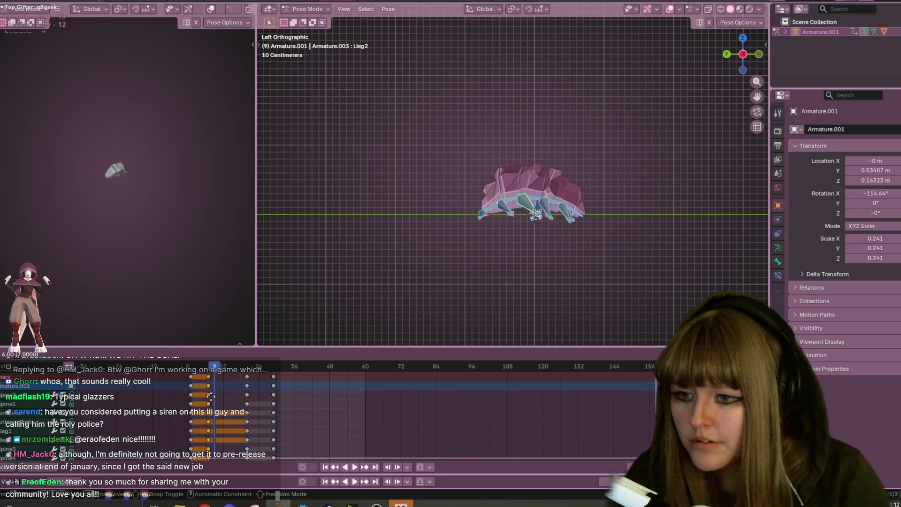
click(227, 402)
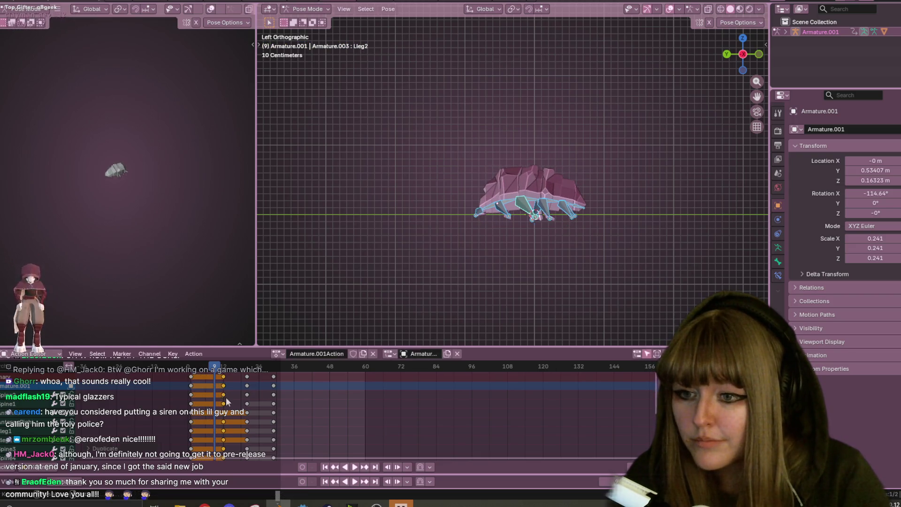
drag(213, 367, 224, 367)
scroll(654, 230, up, 2)
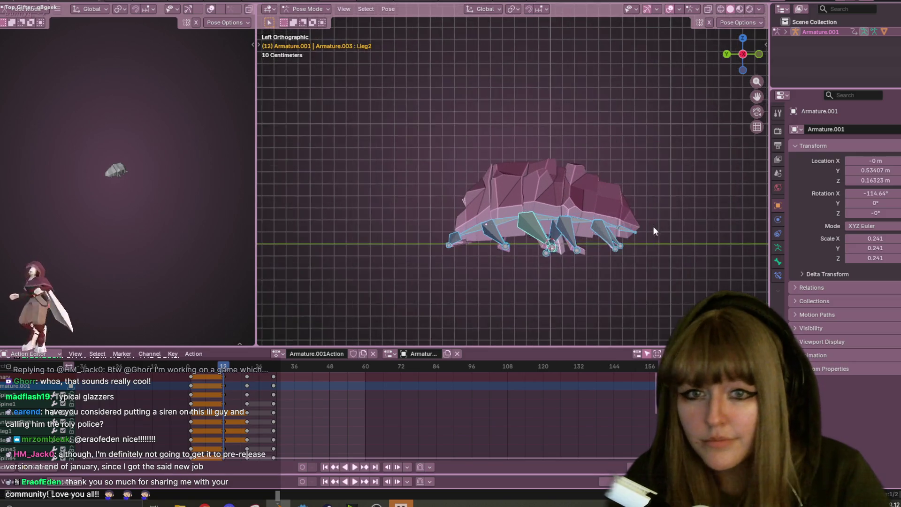
ctrl+scroll(726, 89, down, 3)
Step: Raise the Spine2 bone about 0.26 m, keyframe it at frame 12, and play the lift
click(430, 213)
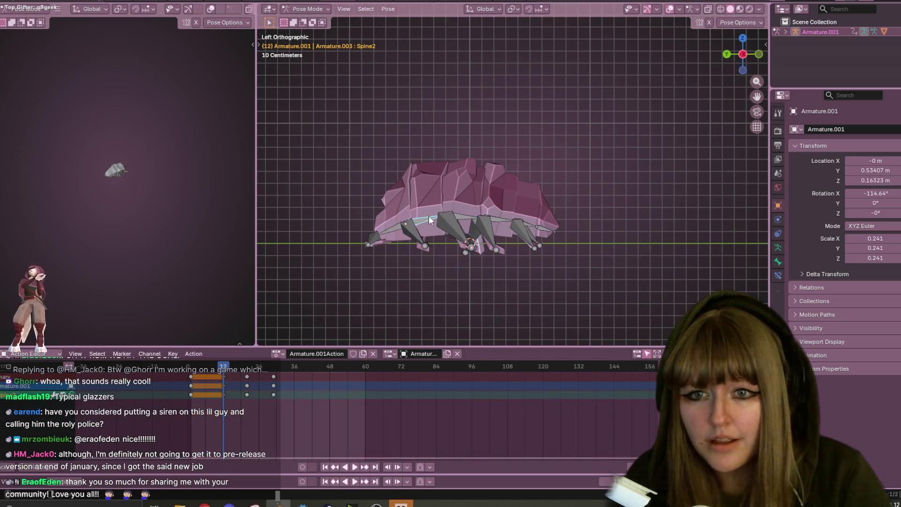
key(g)
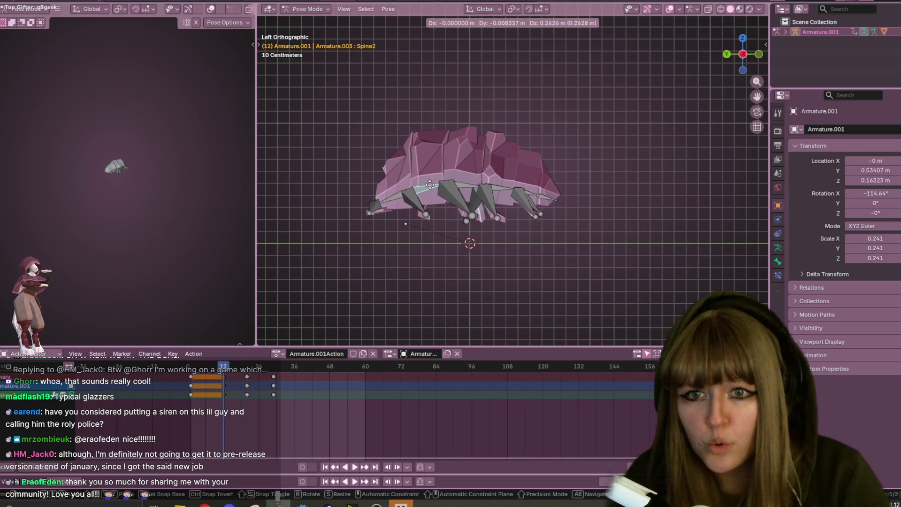
click(430, 180)
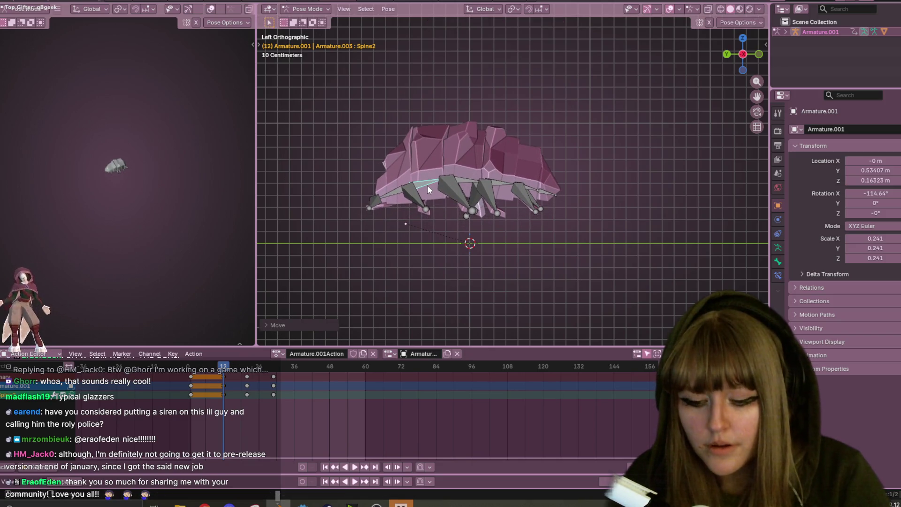
key(i)
key(Right)
key(Right)
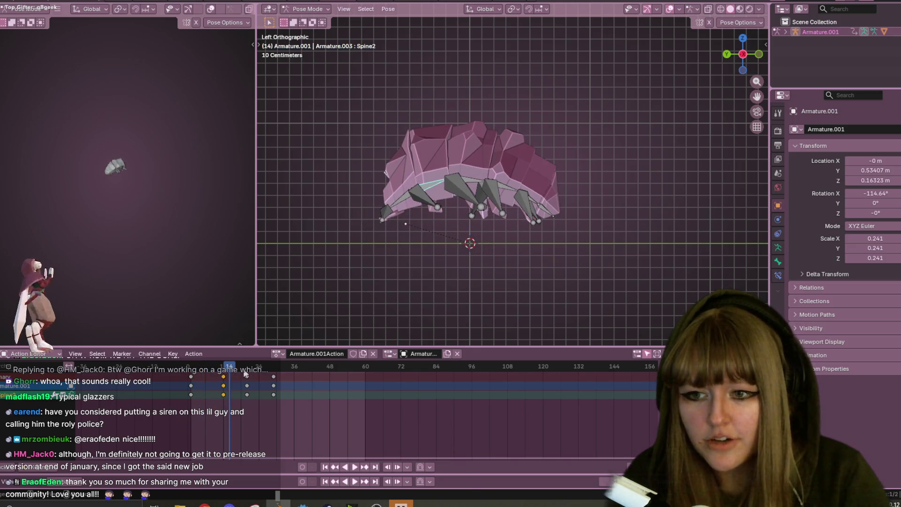
key(space)
key(space)
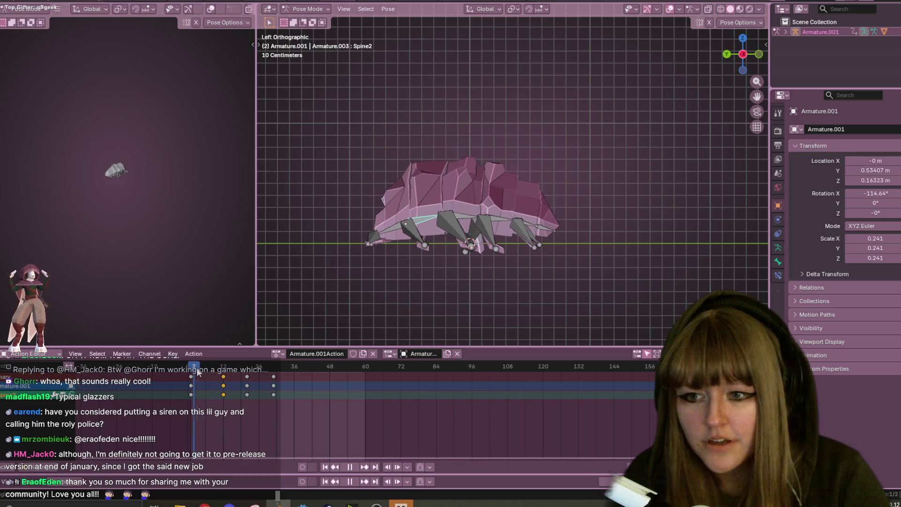
key(space)
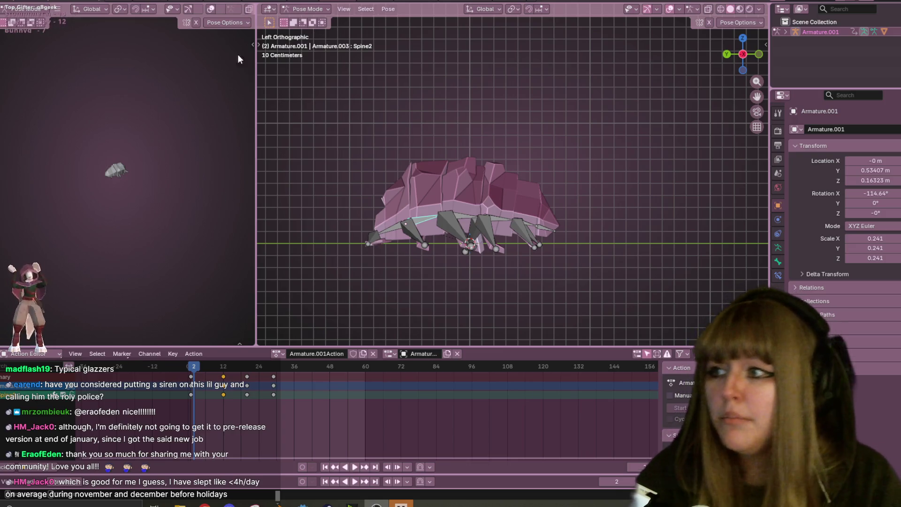
Step: Hide the armature, orbit under the bare mesh, then return to the side view
mouse_move(508, 195)
middle_down()
mouse_move(514, 145)
mouse_move(430, 142)
mouse_move(438, 205)
mouse_move(467, 175)
mouse_move(563, 141)
middle_up()
key(h)
scroll(414, 168, up, 3)
mouse_move(415, 168)
middle_down()
mouse_move(498, 168)
mouse_move(457, 174)
mouse_move(449, 147)
mouse_move(560, 124)
mouse_move(641, 159)
mouse_move(496, 174)
mouse_move(305, 161)
mouse_move(648, 156)
mouse_move(530, 146)
mouse_move(598, 192)
mouse_move(656, 192)
mouse_move(692, 172)
mouse_move(570, 205)
mouse_move(744, 213)
mouse_move(573, 163)
mouse_move(694, 182)
mouse_move(629, 264)
mouse_move(608, 241)
middle_up()
key(ctrl+KP_3)
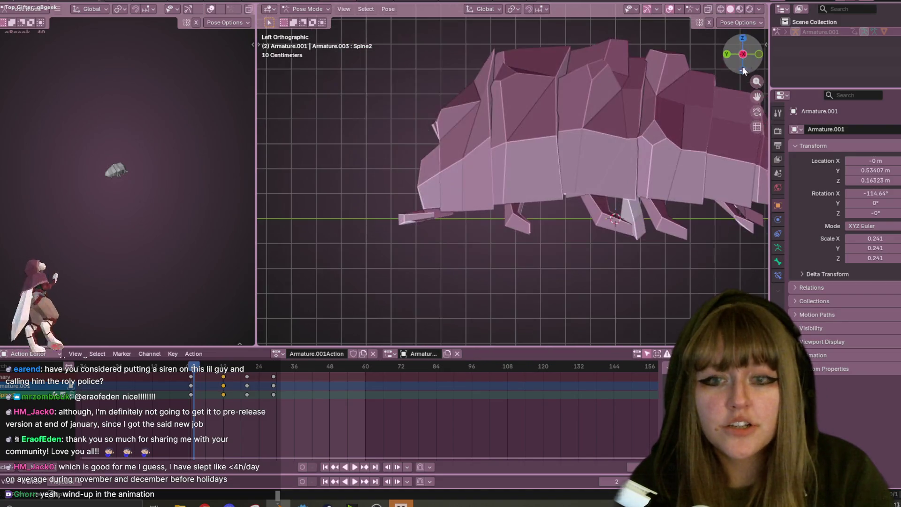
Step: Zoom out and play the curl, stopping near frame 2 with the body flat
scroll(599, 168, down, 2)
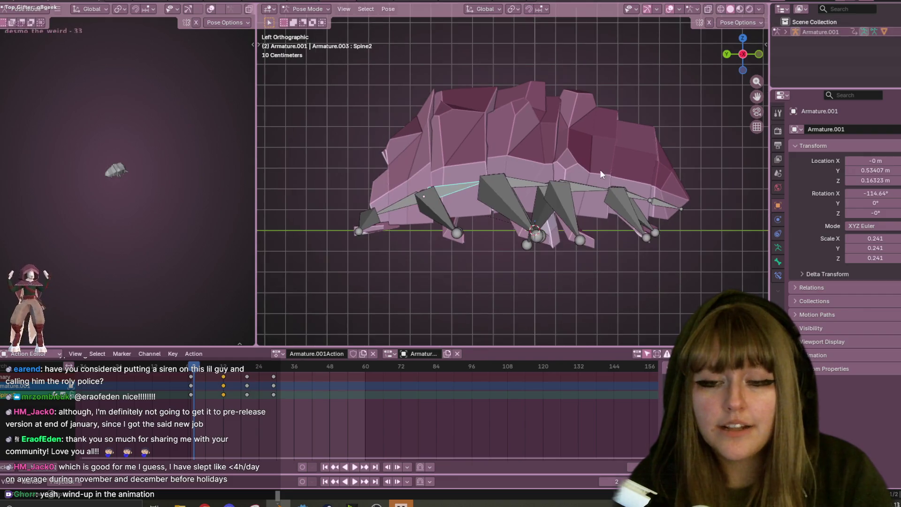
alt+scroll(600, 170, down, 8)
key(space)
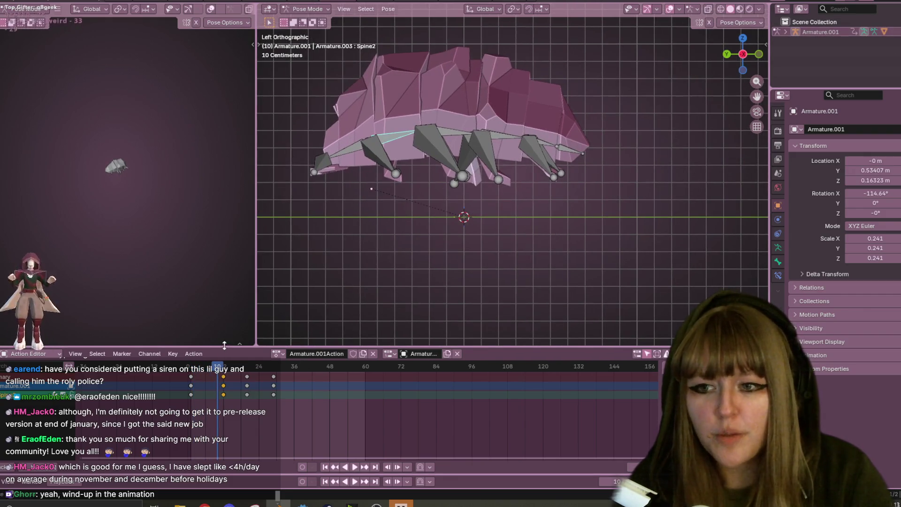
key(space)
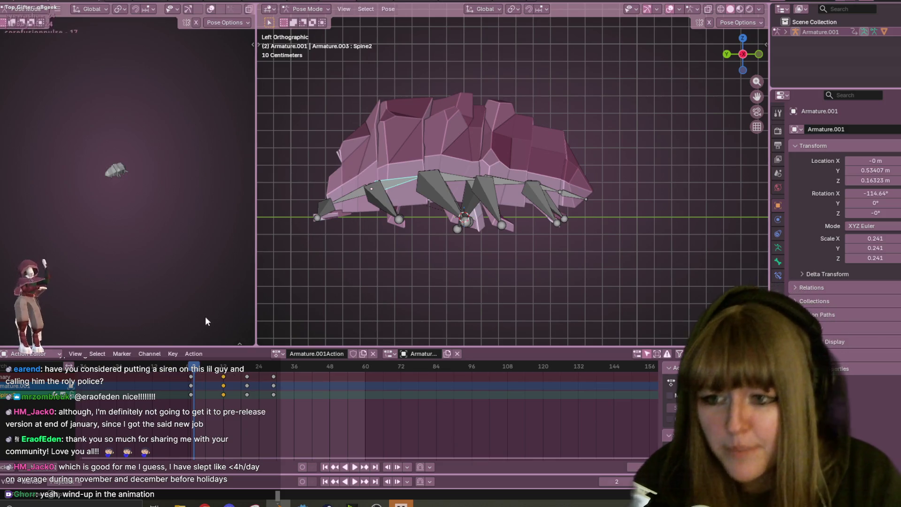
Step: Replay the curl animation and jump to frame 2 to review the start
key(space)
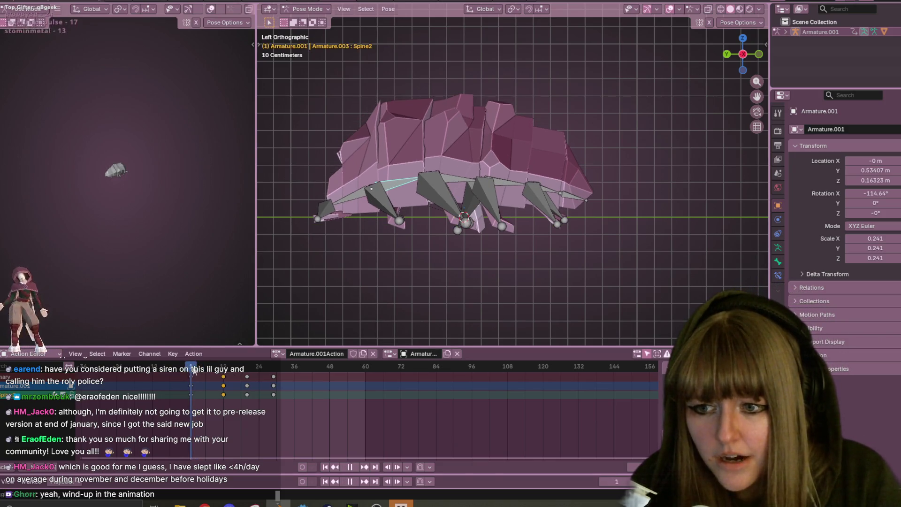
key(space)
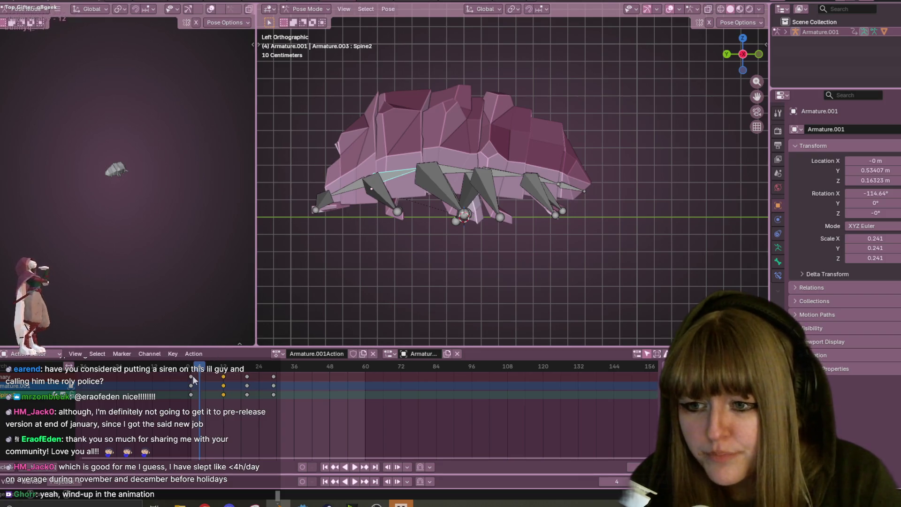
click(192, 377)
click(194, 366)
key(space)
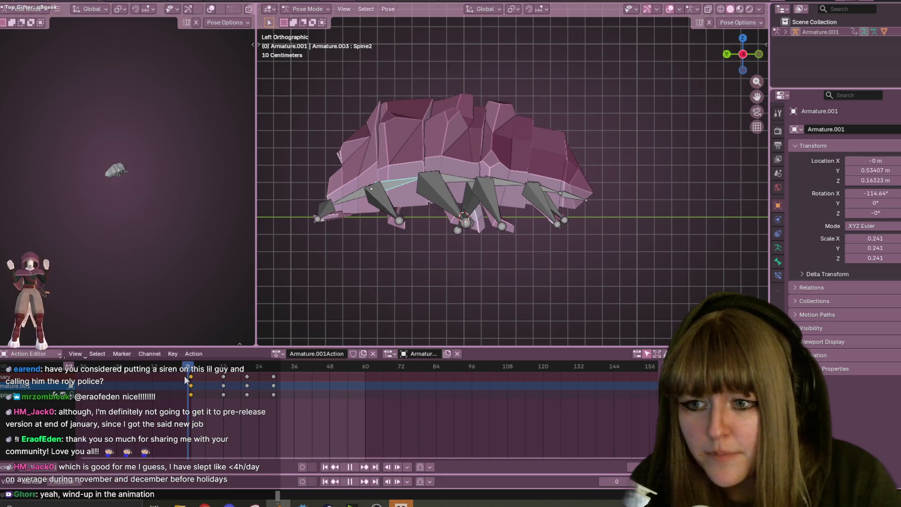
key(space)
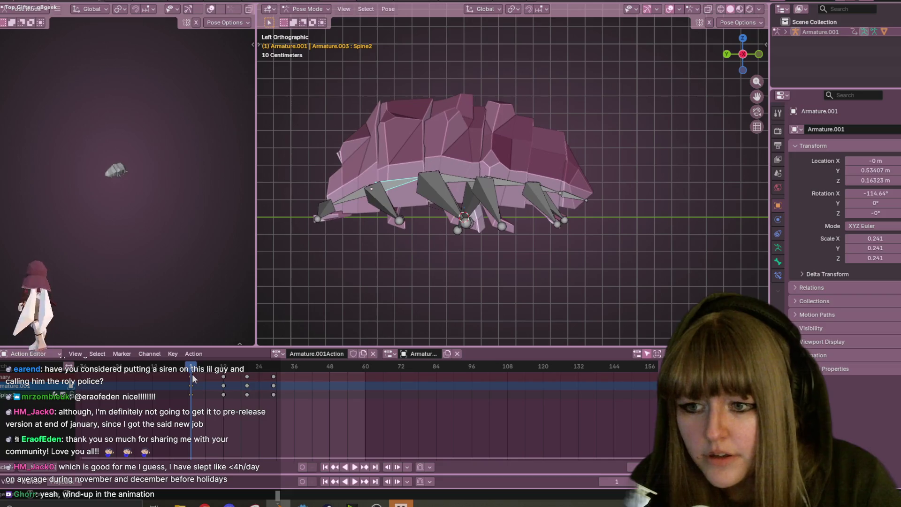
Step: Move the opening keyframes from frame 1 to frame 4 and check the pose there
click(190, 376)
key(space)
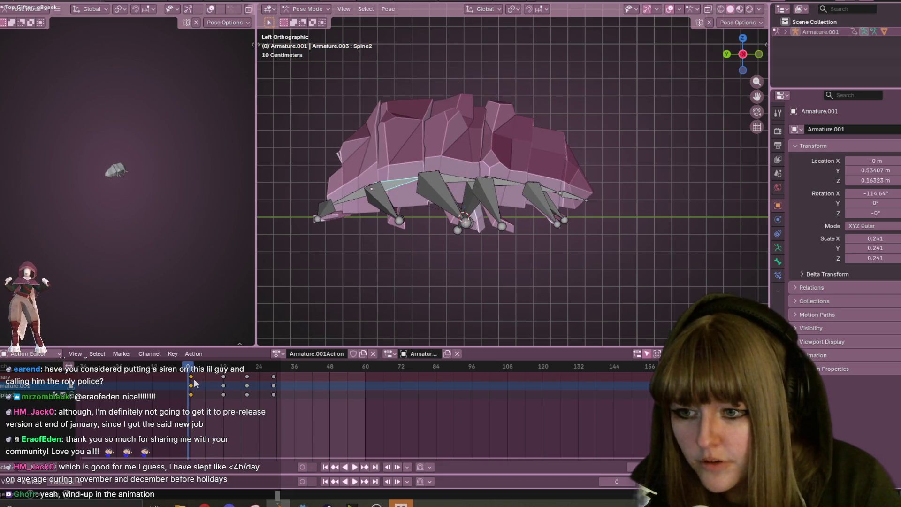
key(g)
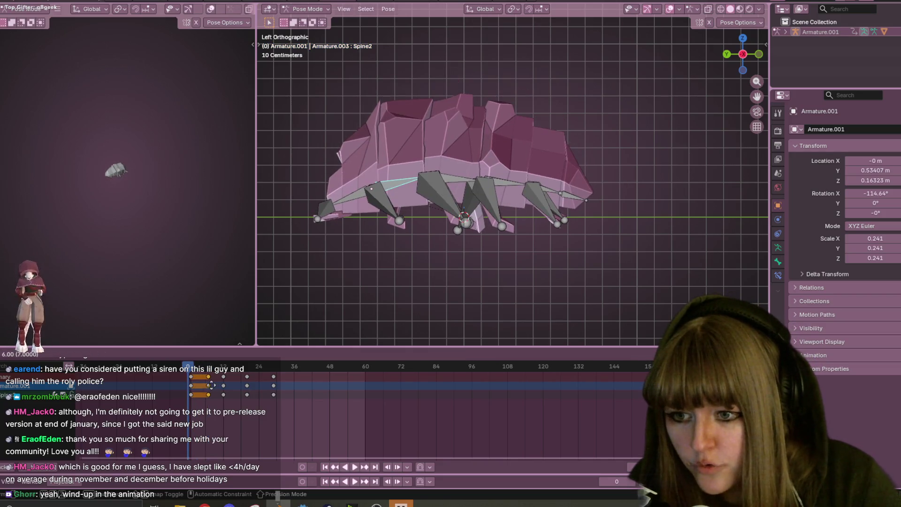
click(203, 386)
key(Right)
key(Right)
key(Right)
click(358, 204)
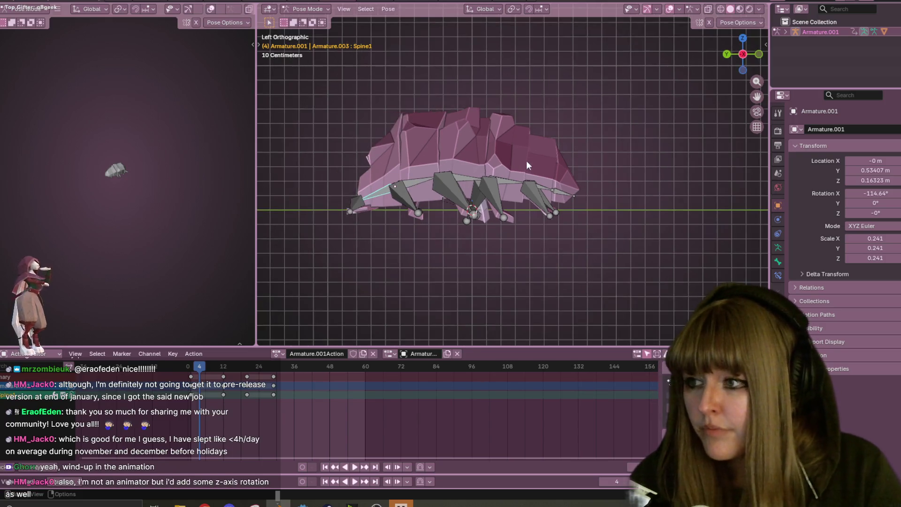
Step: Recentre the view, play the curl, and move the frame-22 keyframes to frame 23
mouse_move(577, 164)
shift+middle_down()
mouse_move(582, 78)
mouse_move(552, 148)
mouse_move(579, 119)
mouse_move(612, 145)
mouse_move(595, 171)
shift+middle_up()
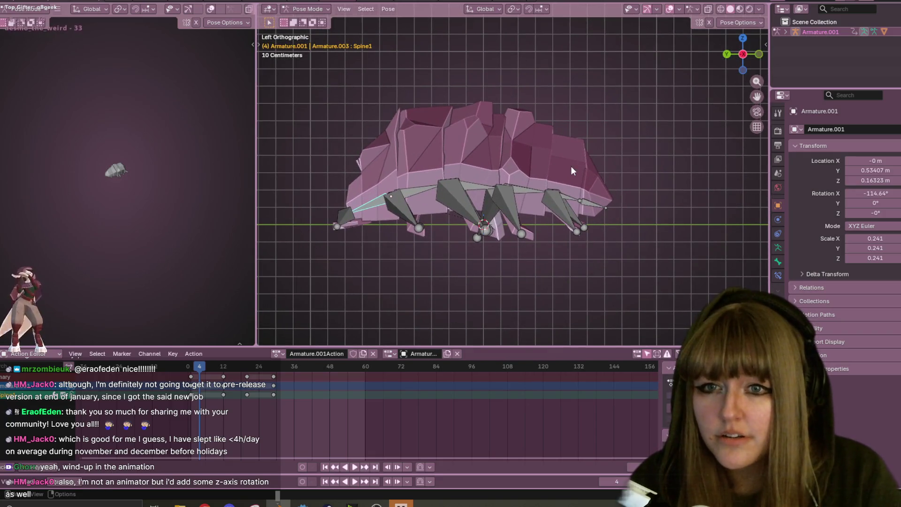
key(space)
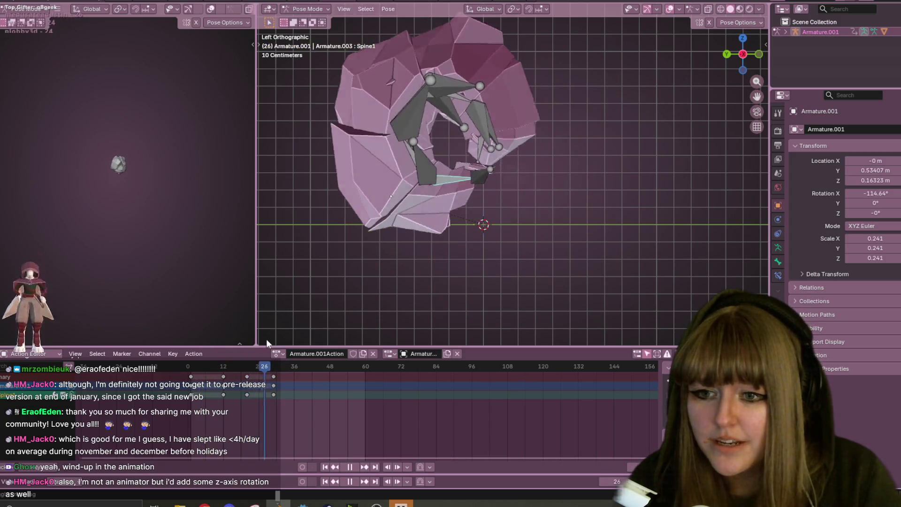
key(space)
click(248, 376)
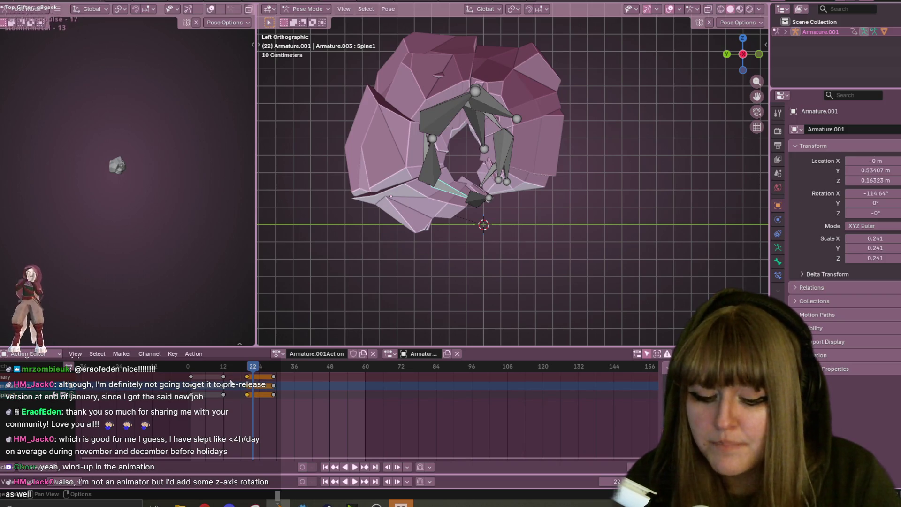
key(g)
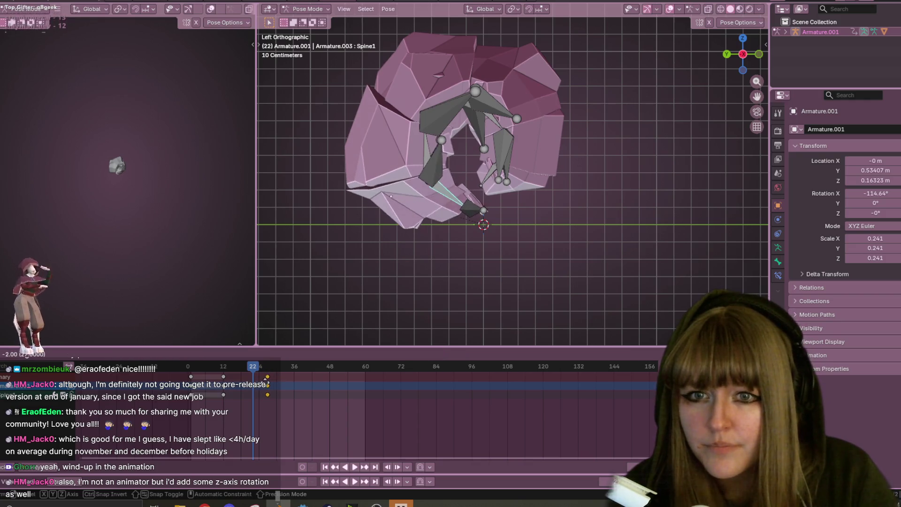
click(265, 381)
key(space)
click(191, 370)
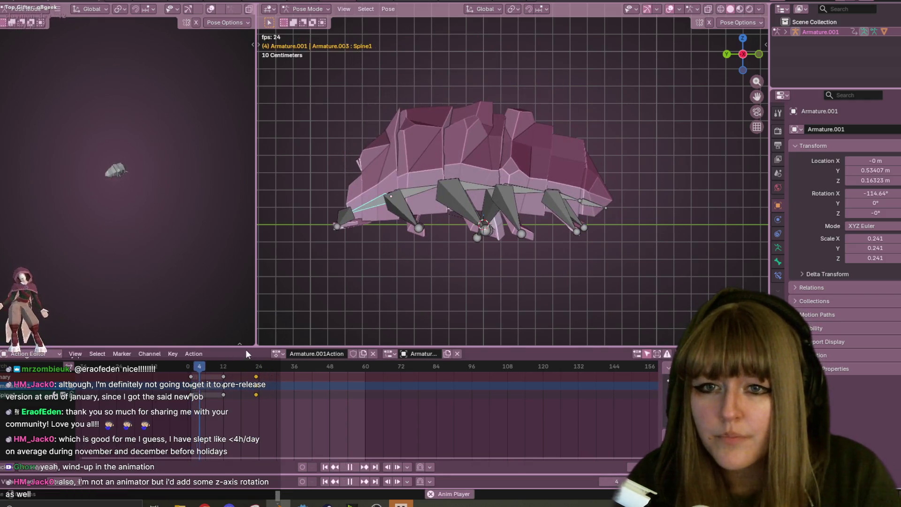
key(space)
Step: Shift the selected keyframes earlier to frame 20 and replay to check timing
click(266, 367)
key(g)
click(233, 381)
key(space)
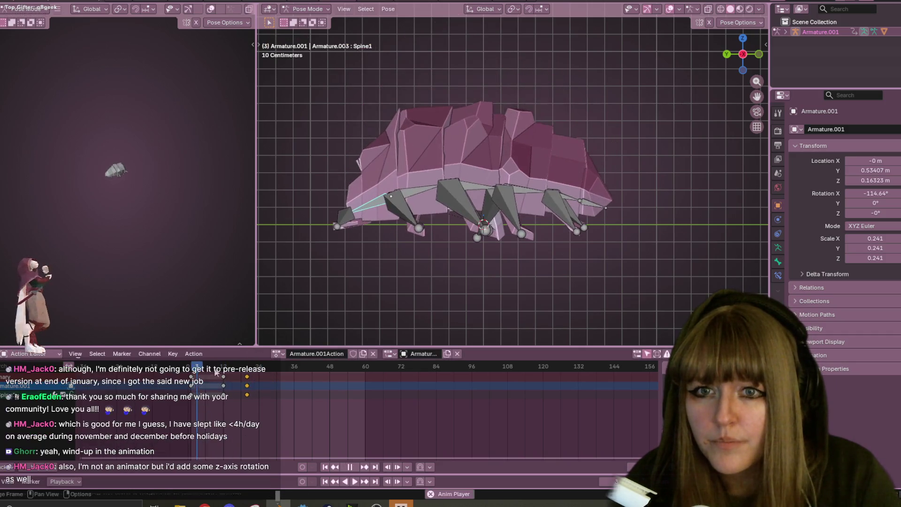
key(space)
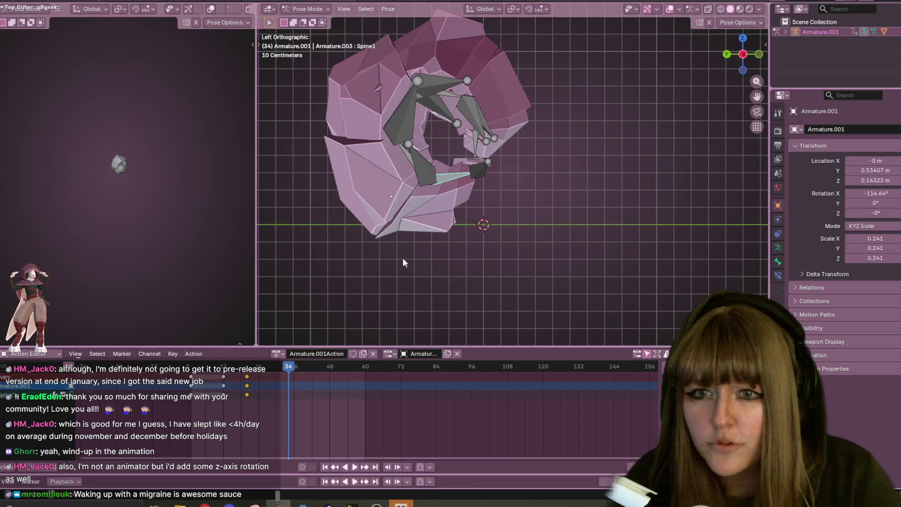
Step: Select all bones and the keys around frame 29, move them to frame 26, and replay
key(a)
click(274, 378)
mouse_move(293, 372)
mouse_down()
mouse_move(274, 372)
mouse_move(300, 372)
mouse_move(232, 390)
mouse_up()
key(g)
click(247, 378)
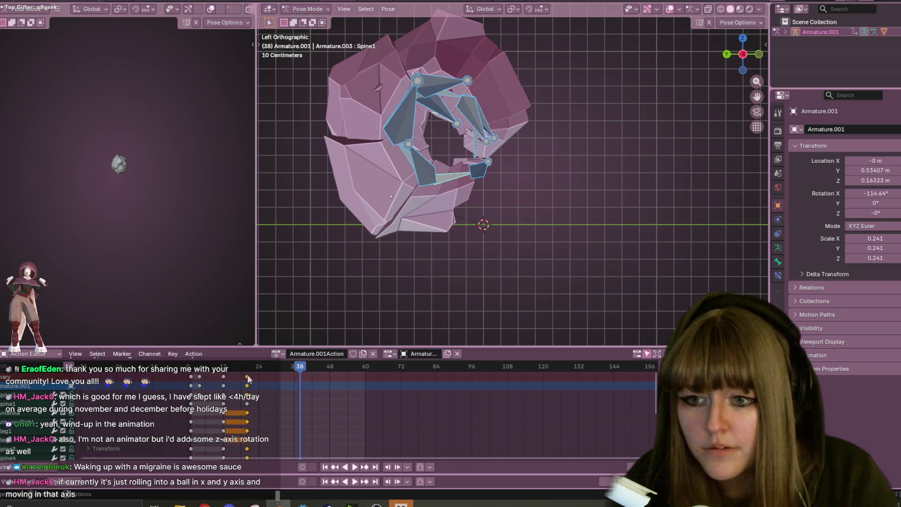
key(g)
click(266, 377)
key(space)
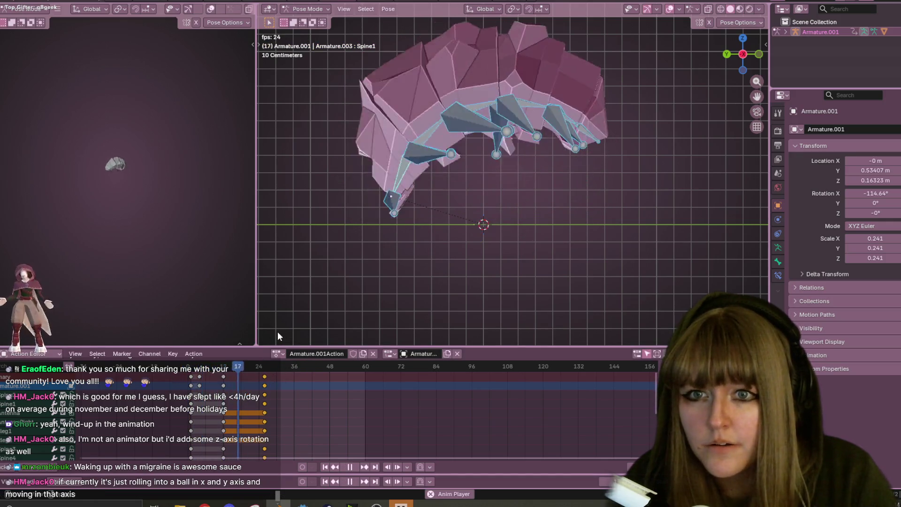
key(space)
scroll(451, 215, down, 2)
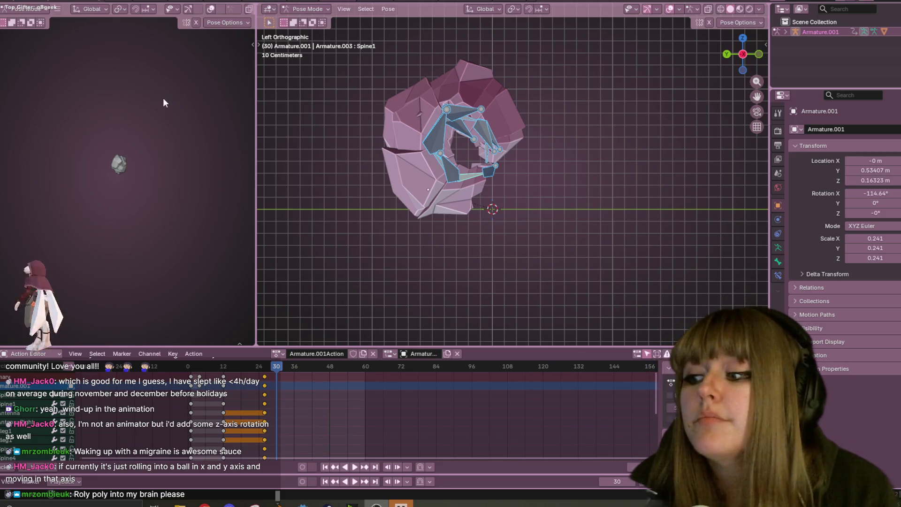
key(shift+Left)
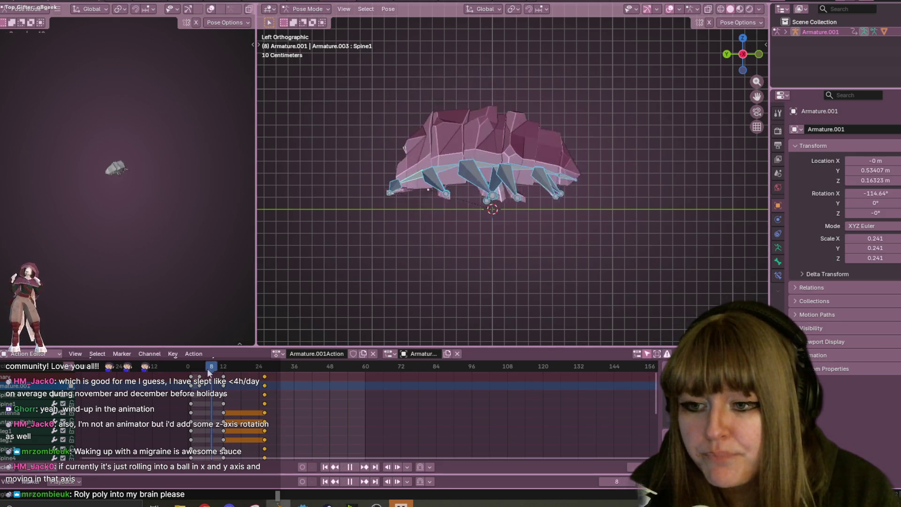
key(space)
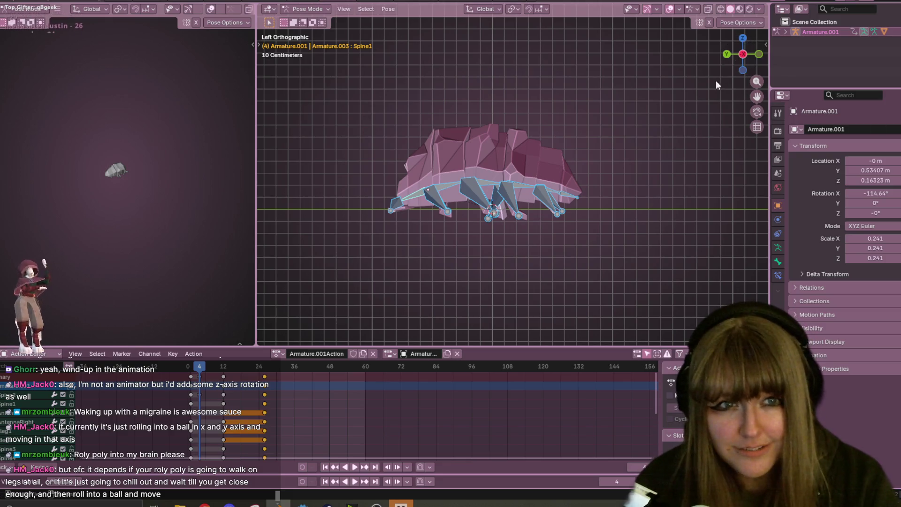
Step: Undo a stray Spine2 move and rotate Spine3 to start bending the back
scroll(454, 193, up, 2)
click(436, 185)
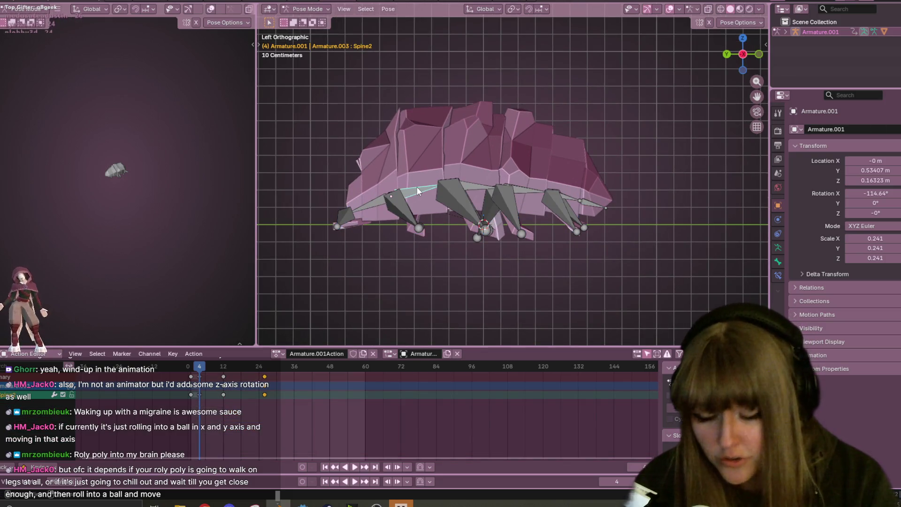
key(g)
click(382, 209)
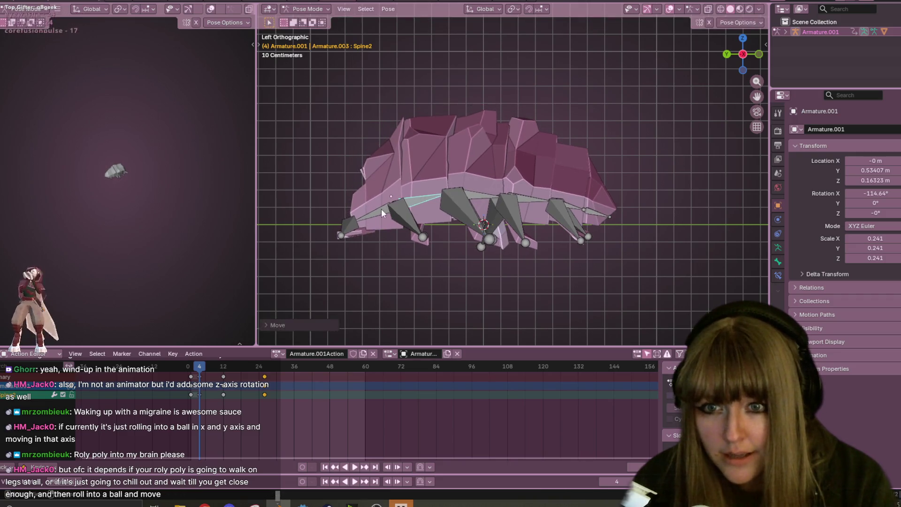
key(ctrl+z)
click(480, 193)
key(r)
click(480, 188)
Step: Rotate Spine2 and Spine4 to continue arching the body
click(427, 199)
key(r)
click(474, 214)
click(479, 199)
key(r)
click(489, 204)
click(523, 202)
key(r)
click(542, 200)
Step: Rotate Spine5 about 18 degrees, then Spine6 and Spine1, to finish the arch
click(576, 204)
key(r)
click(590, 192)
click(601, 187)
key(r)
click(608, 183)
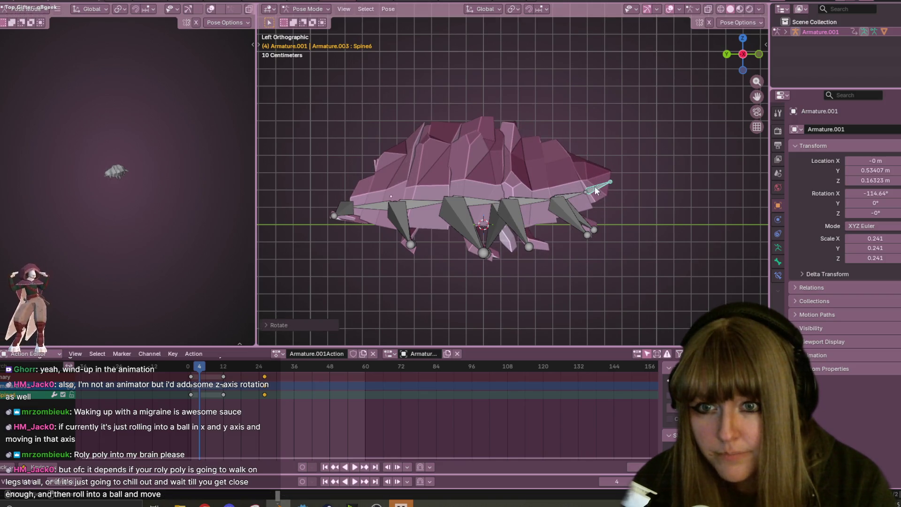
click(364, 205)
key(r)
click(363, 209)
Step: Turn on Auto Keying, select all bones, and replay from frame 0 to review
click(303, 482)
key(s)
right_click(531, 247)
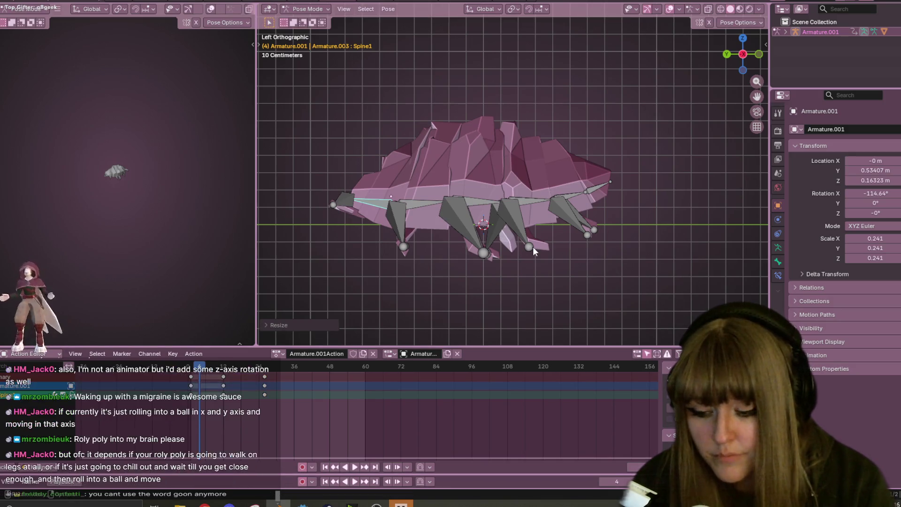
key(a)
key(g)
click(532, 252)
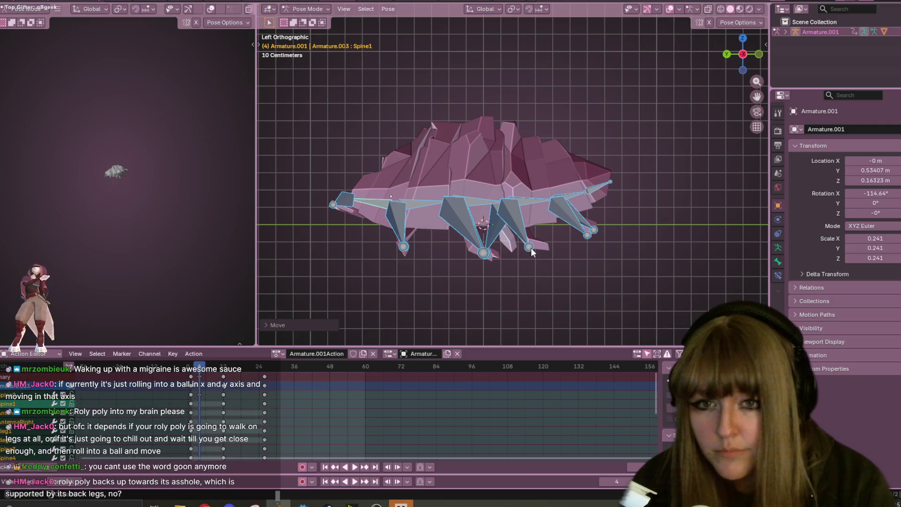
click(188, 373)
key(space)
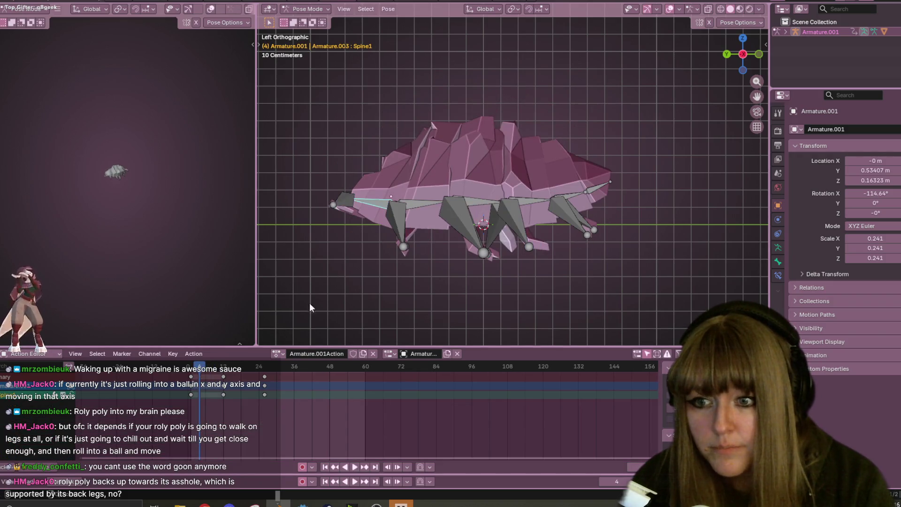
Step: Keyframe the arched pose at frame 4 and preview the curl, scrubbing back to frame 4
key(i)
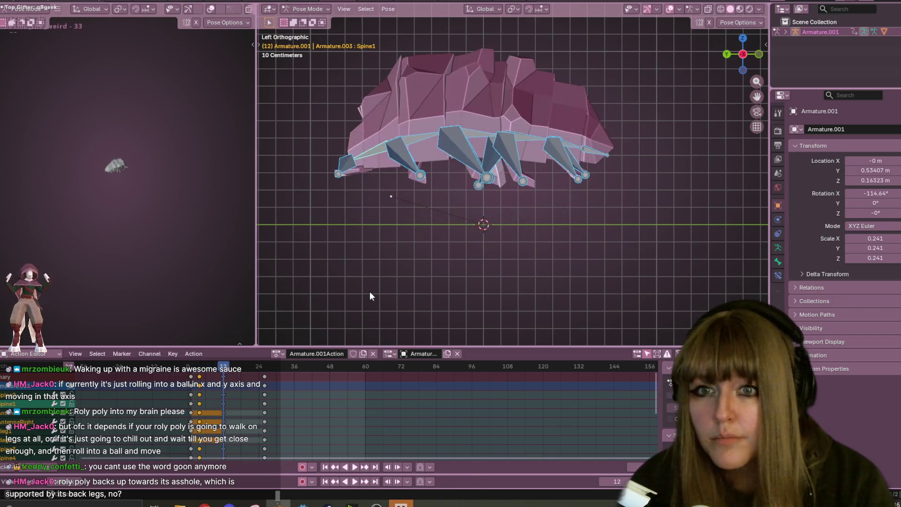
click(224, 369)
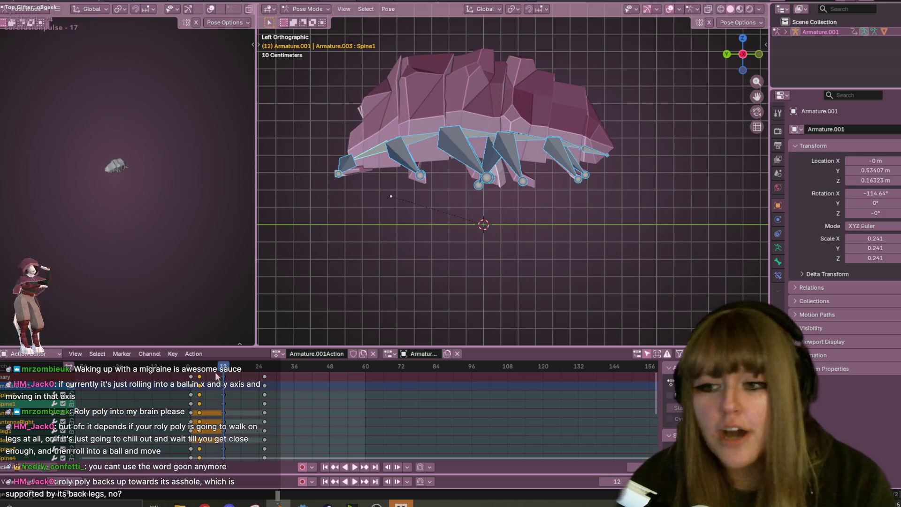
click(224, 377)
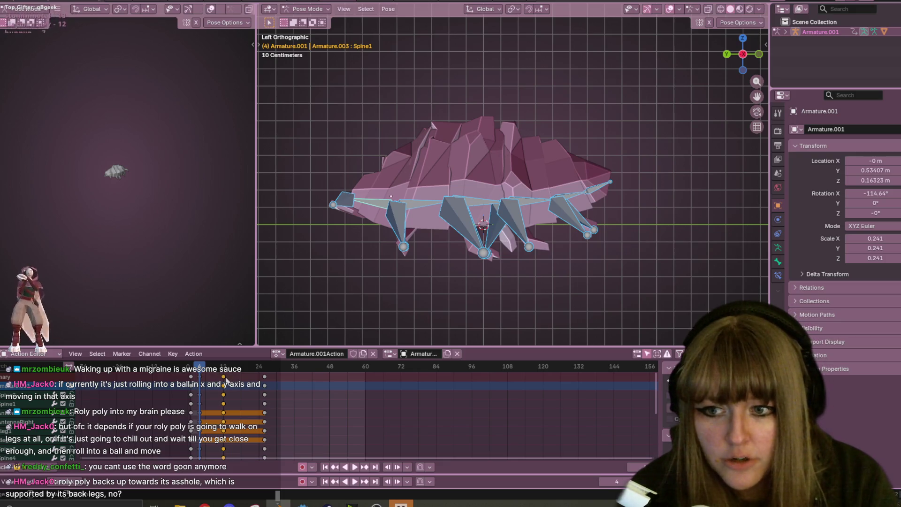
key(space)
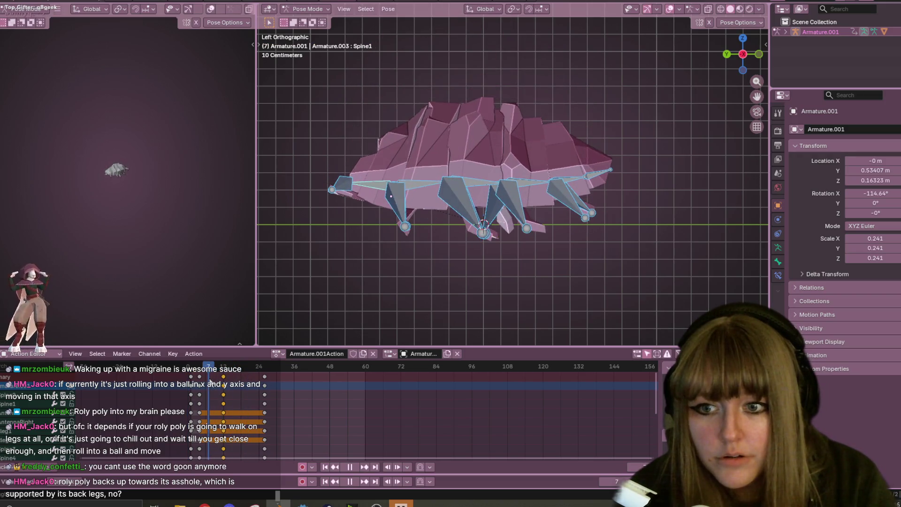
key(n)
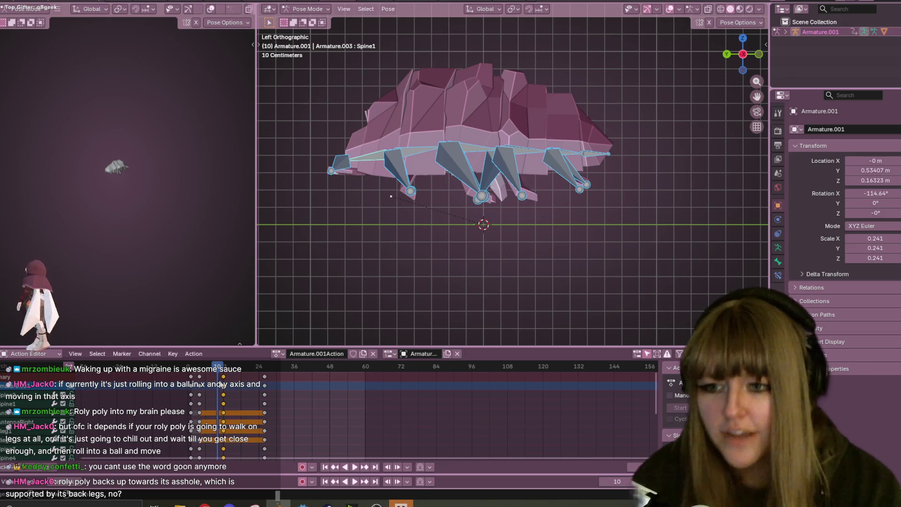
key(space)
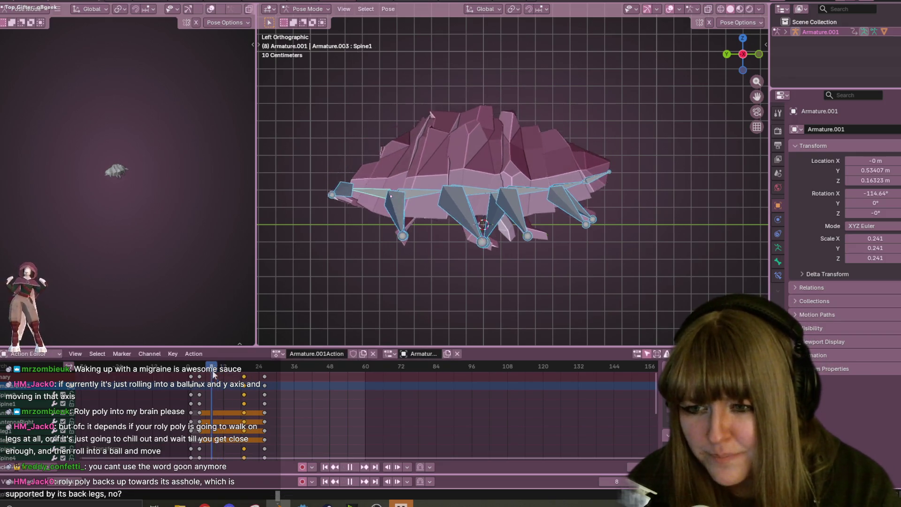
drag(222, 374, 199, 373)
key(space)
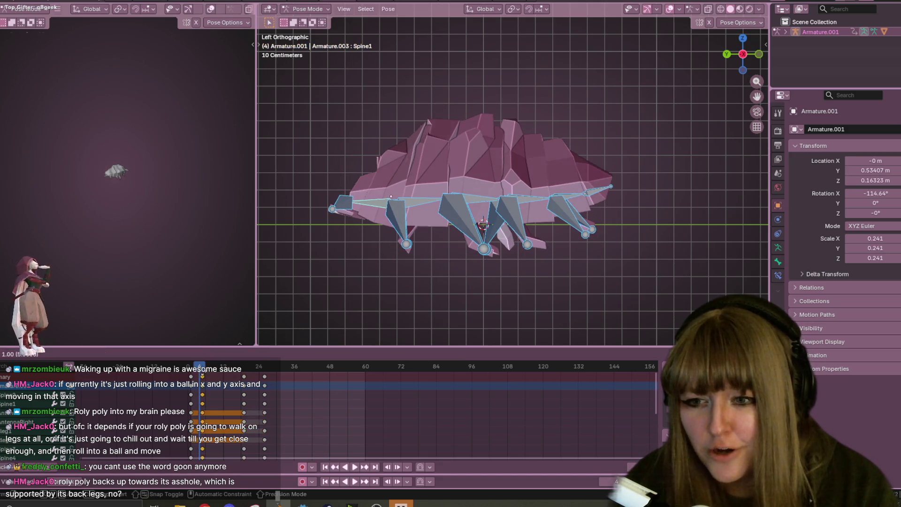
Step: Select the later keyframe column and move it to around frame 12
click(191, 385)
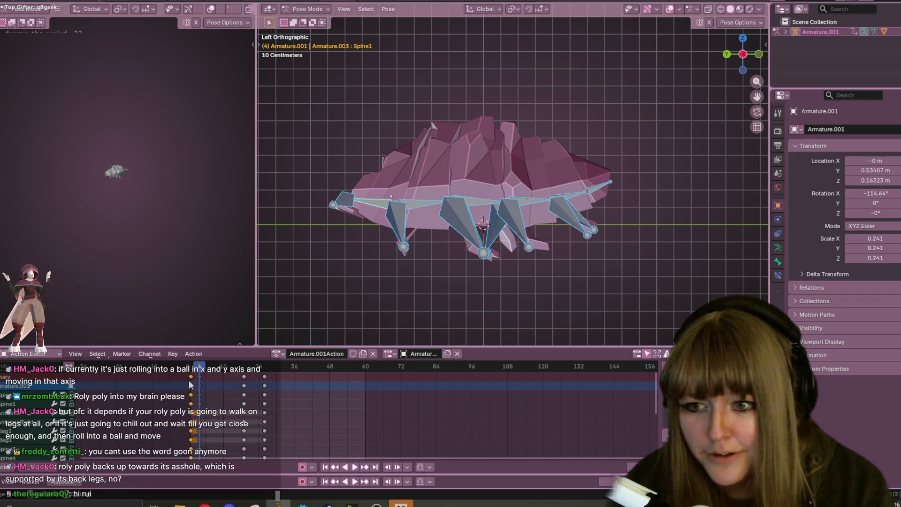
click(244, 377)
key(space)
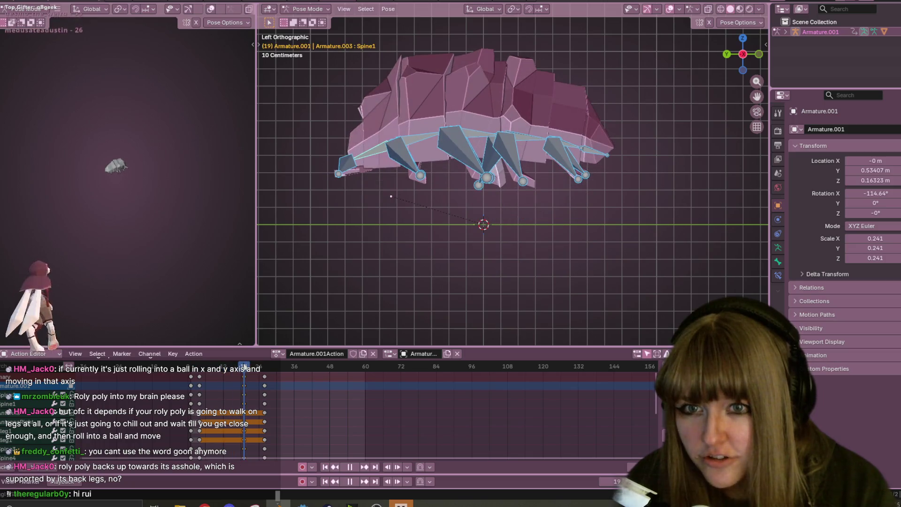
key(space)
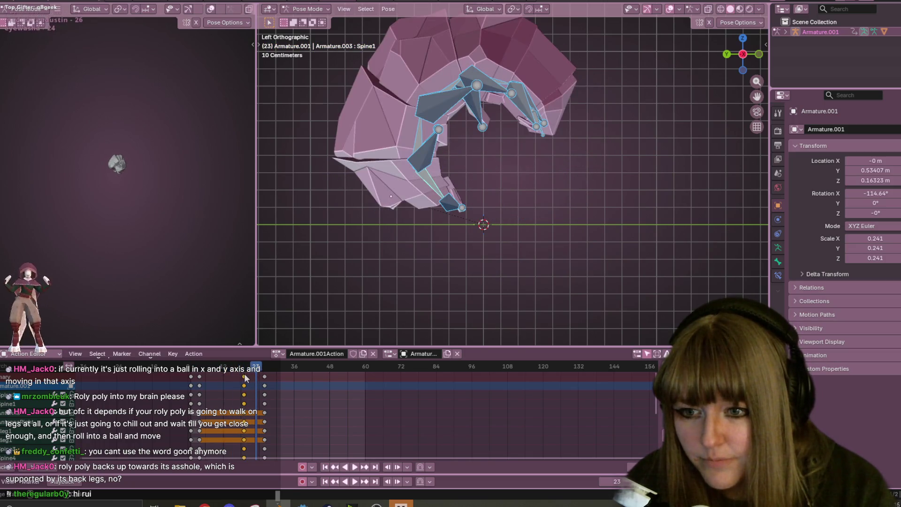
key(space)
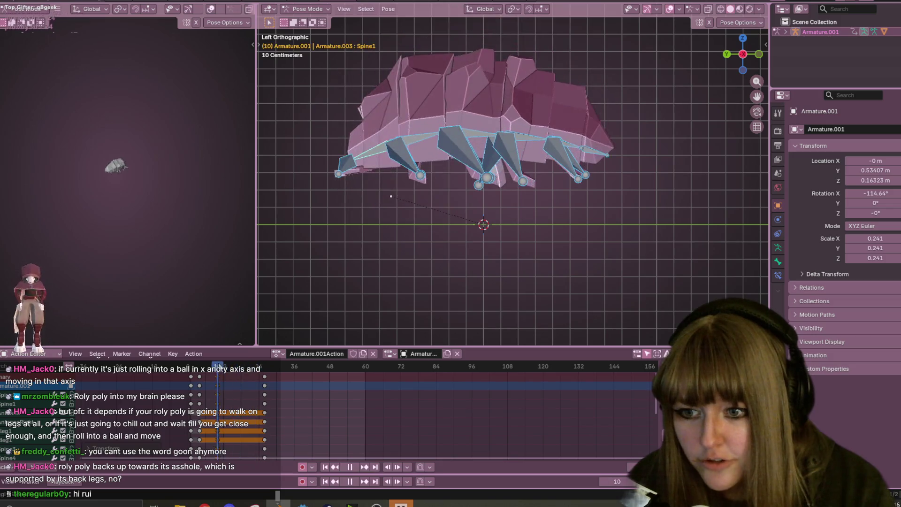
key(space)
key(g)
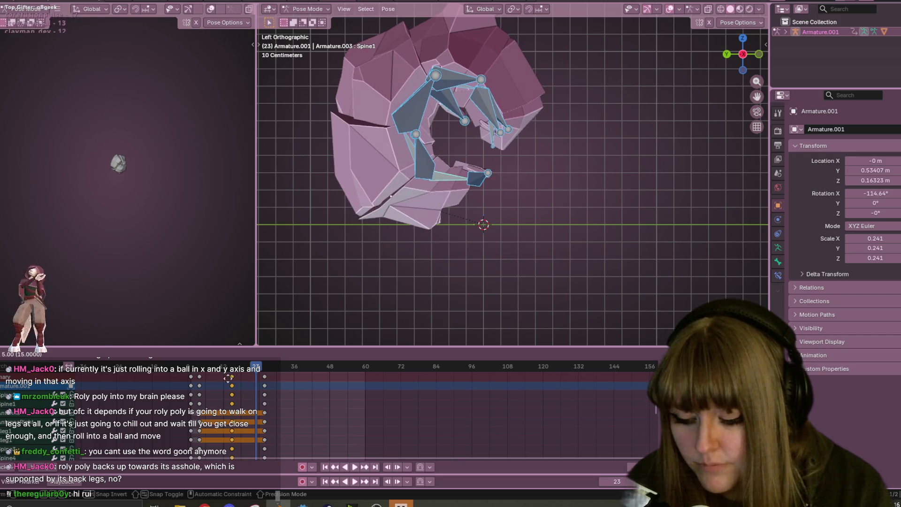
click(230, 380)
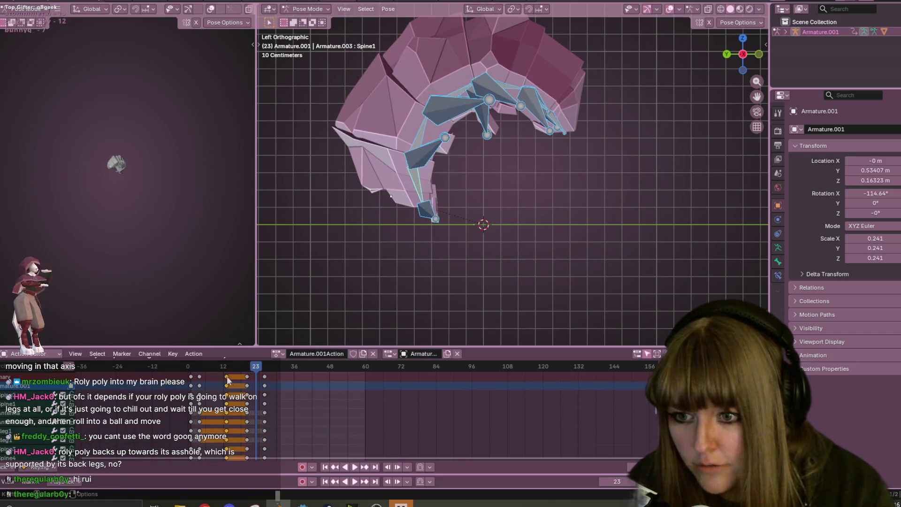
Step: Scrub to frame 11 to check the pose, cancel a second move, and recentre the view
drag(219, 367, 235, 367)
key(g)
key(Escape)
key(Left)
key(Left)
key(Left)
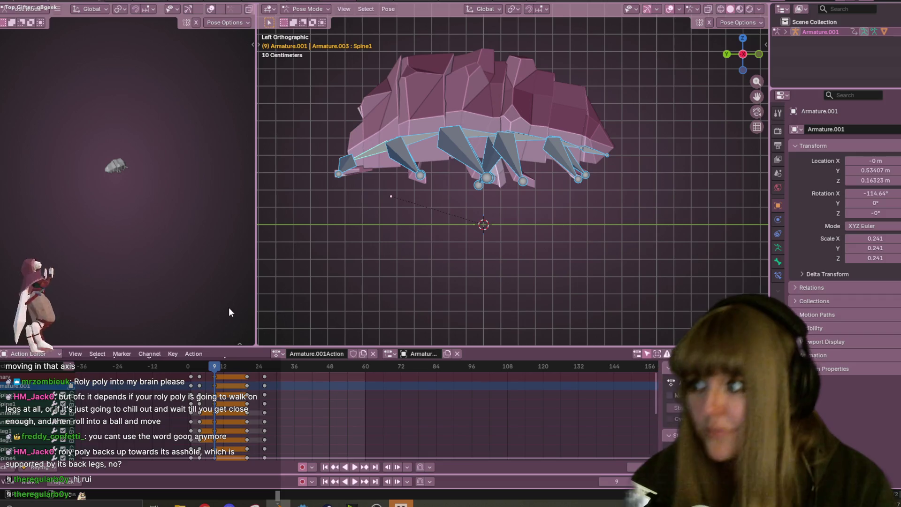
shift+middle_drag(495, 135, 503, 154)
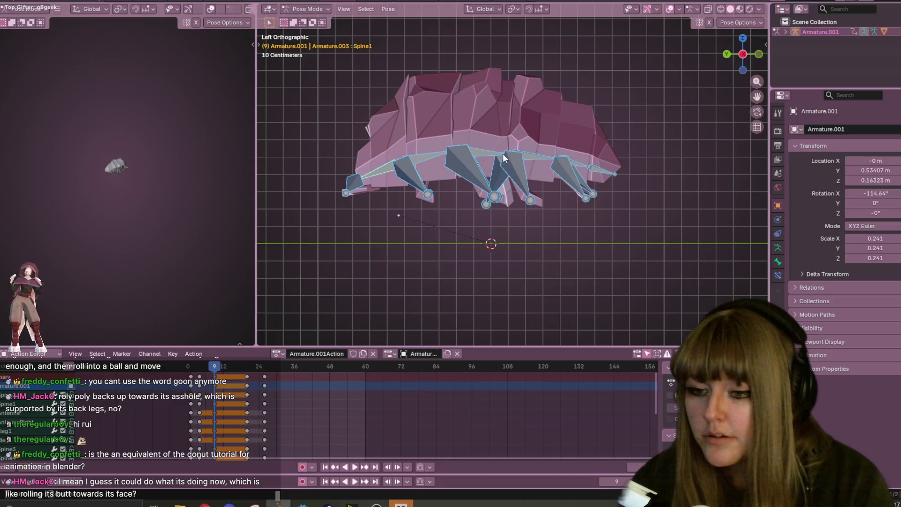
Step: At frame 9, lower the body's bones and rotate Spine1 to tilt the creature
key(g)
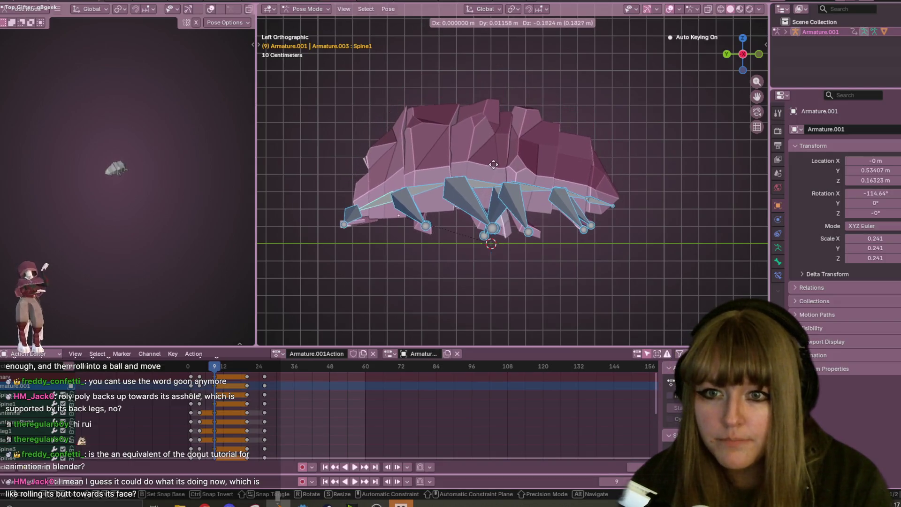
click(494, 164)
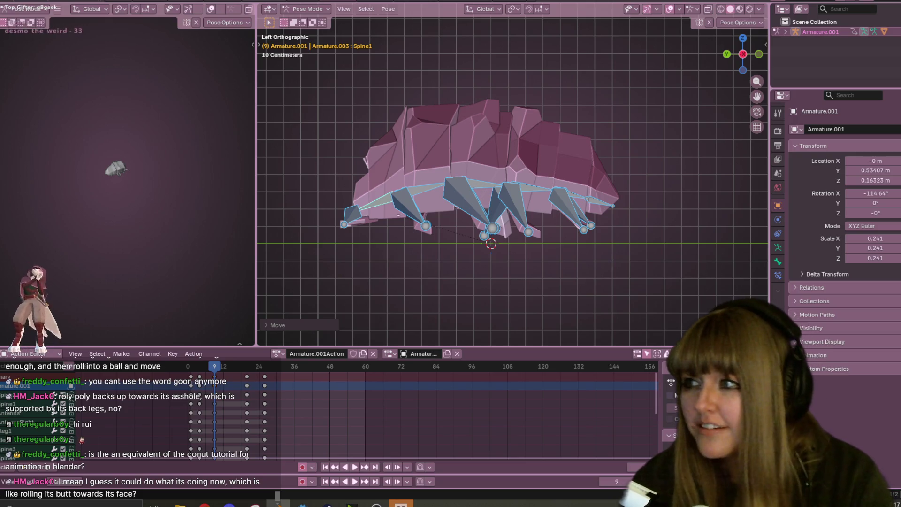
click(369, 216)
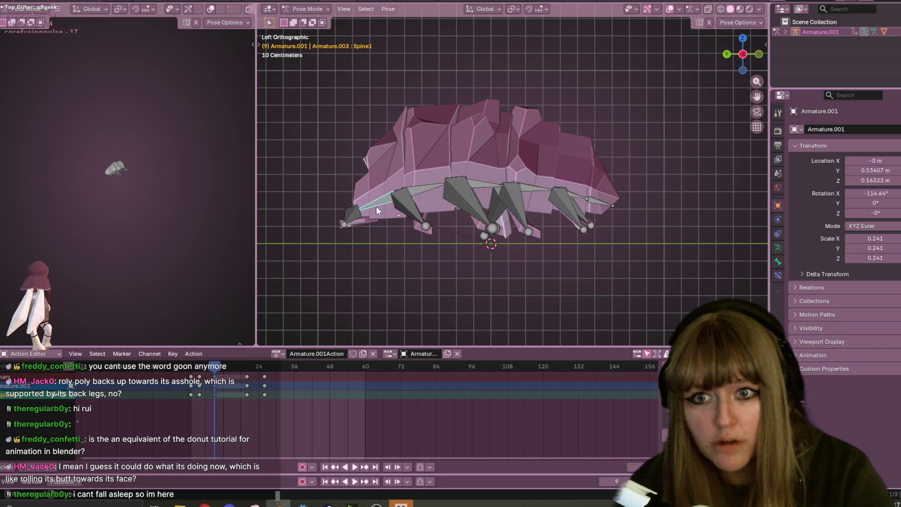
key(r)
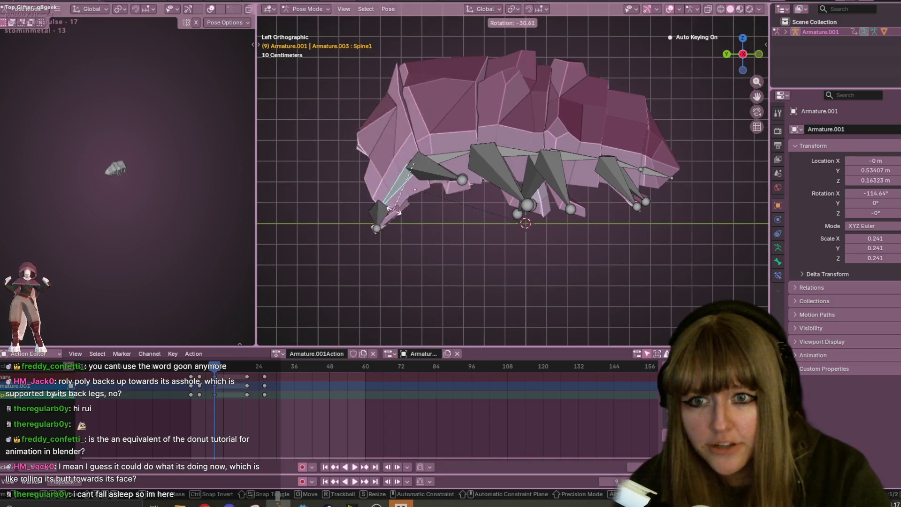
click(390, 212)
click(658, 175)
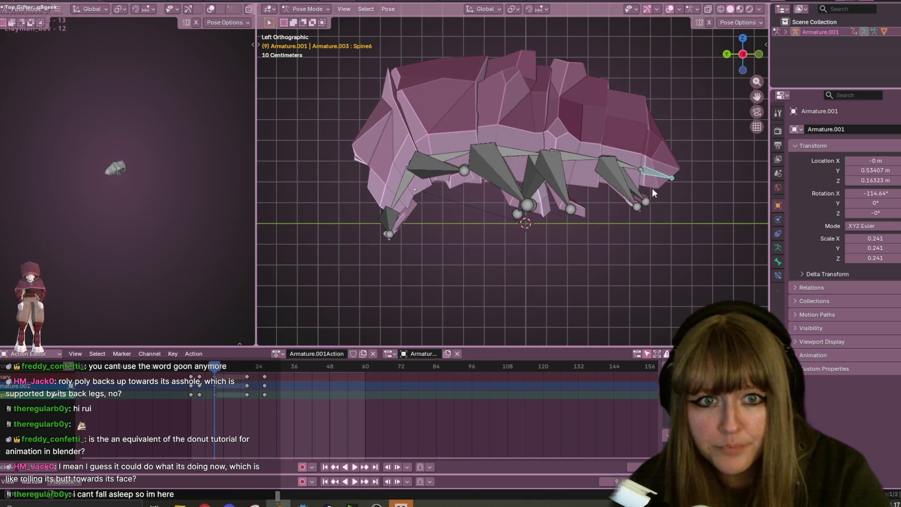
Step: Bend Spine5 to drop the back end and rotate Spine2 slightly
click(632, 171)
key(r)
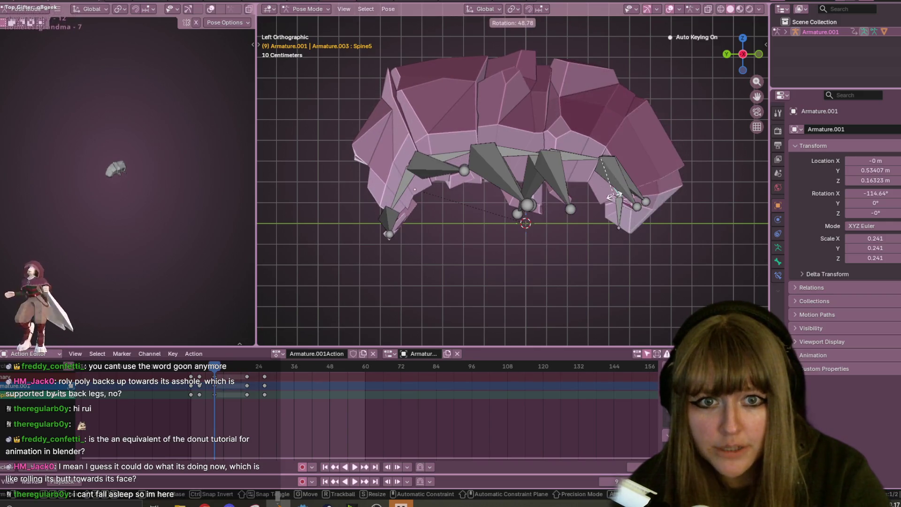
click(629, 171)
click(572, 159)
click(514, 148)
click(463, 148)
key(r)
Step: Rotate Spine3 and Spine4 to continue the arch and bend the tail down
click(460, 142)
click(517, 142)
key(r)
click(529, 141)
click(568, 149)
key(r)
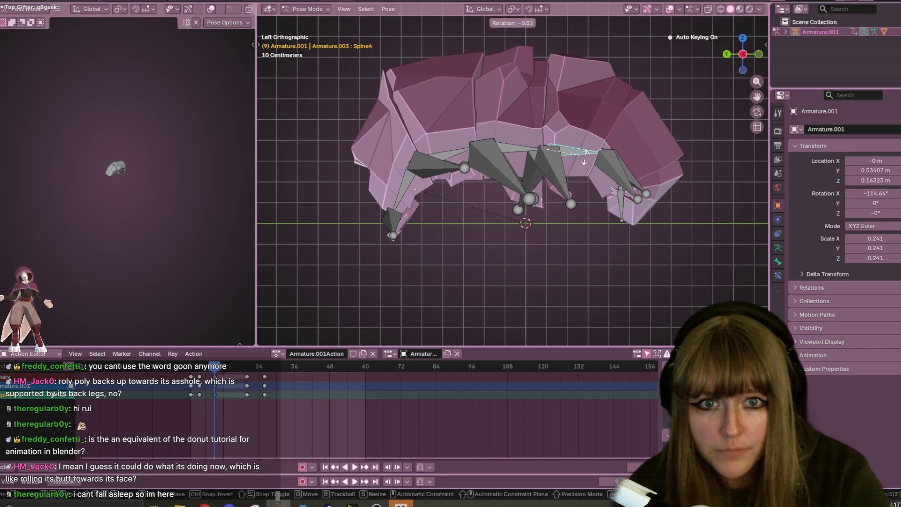
click(582, 160)
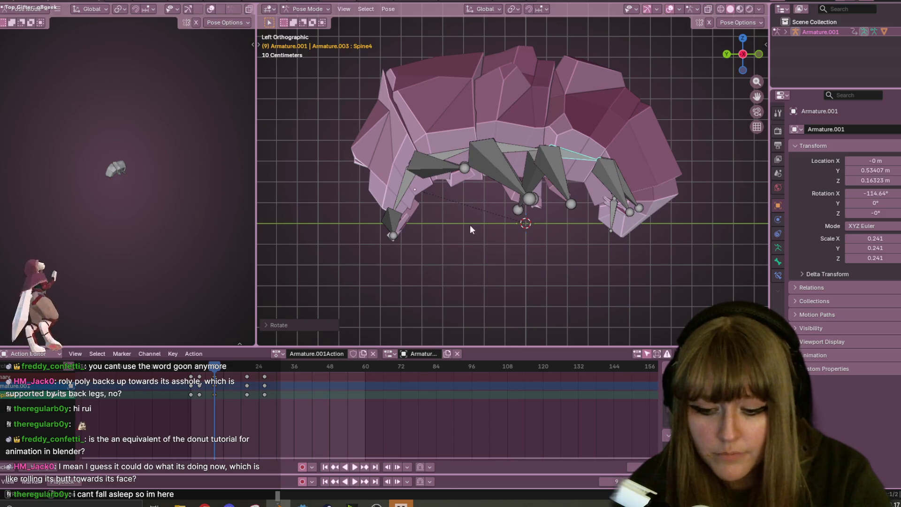
Step: Key all rig bones at frame 9 and play back to check the pose at frame 23
key(a)
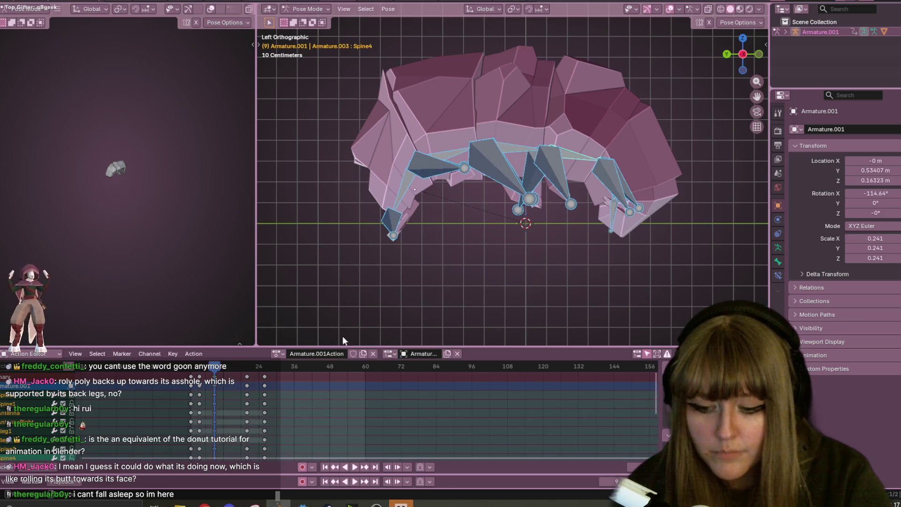
key(i)
key(space)
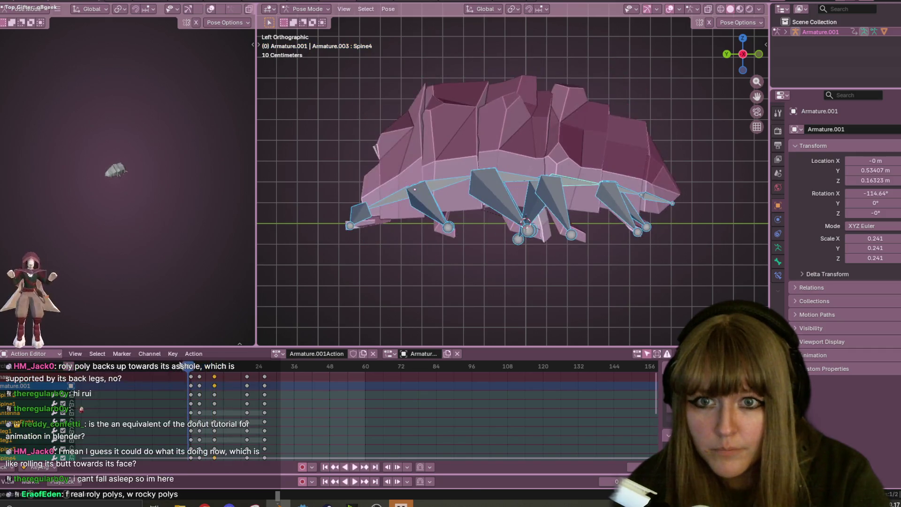
click(255, 367)
key(space)
Step: Move the frame-20 curl keys to frame 16, confirm the rotation there, and review the timing
drag(247, 377, 235, 377)
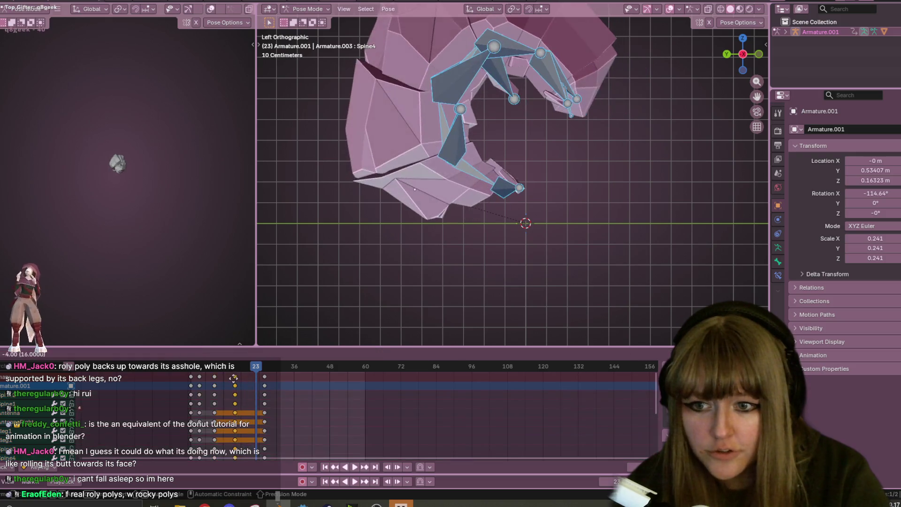
click(235, 368)
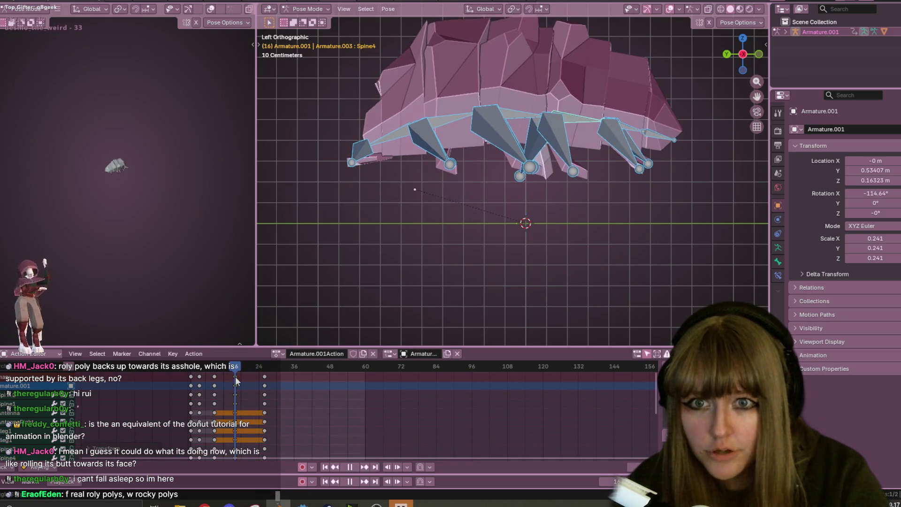
click(480, 141)
key(space)
key(a)
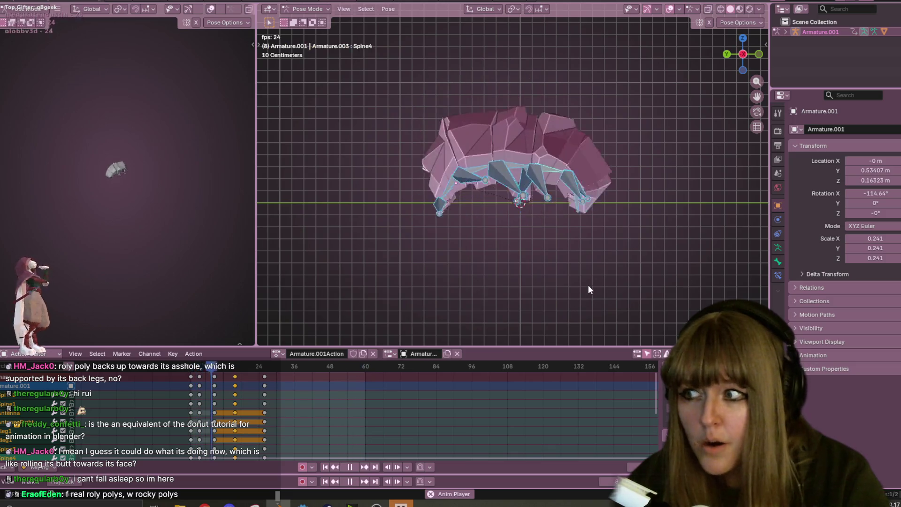
key(space)
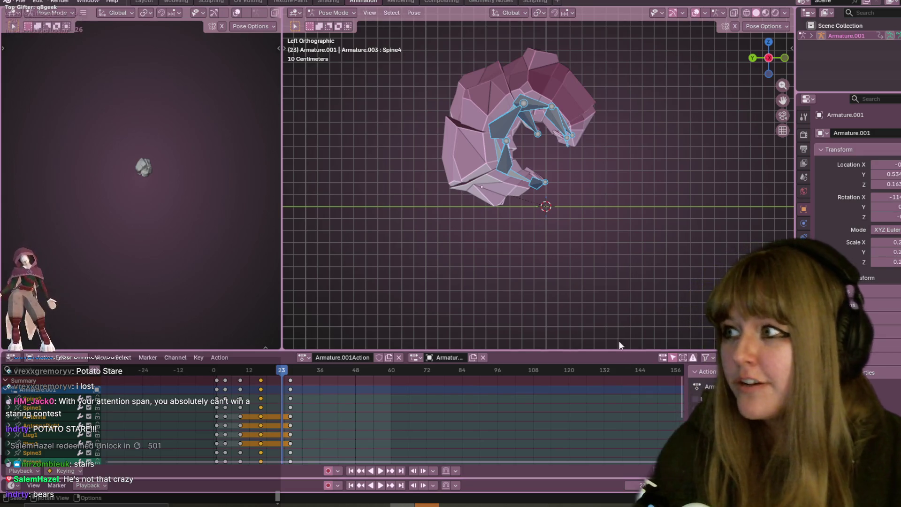
Step: Scrub back to frame 16 and rotate Spine1 to bend the head down
scroll(540, 201, up, 1)
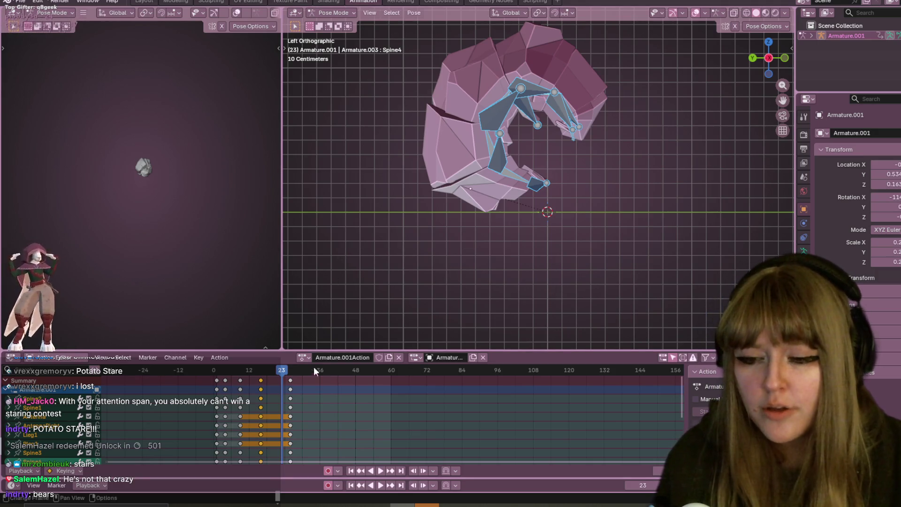
mouse_move(268, 372)
mouse_down()
mouse_move(277, 371)
mouse_move(211, 379)
mouse_move(269, 380)
mouse_move(211, 389)
mouse_move(273, 391)
mouse_move(259, 393)
mouse_move(265, 385)
mouse_up()
click(460, 155)
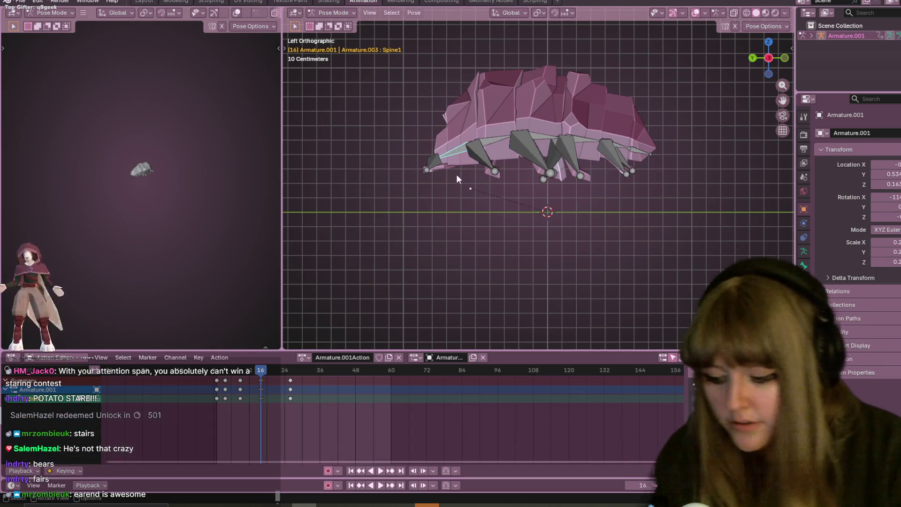
key(r)
click(514, 144)
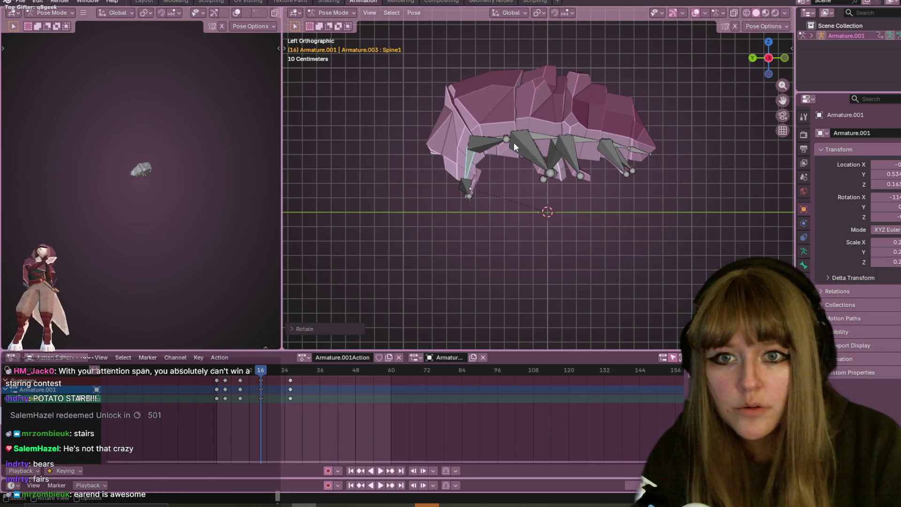
Step: Rotate Spine3 into a hunch and Spine4 to curl the rear body downward
scroll(503, 134, down, 1)
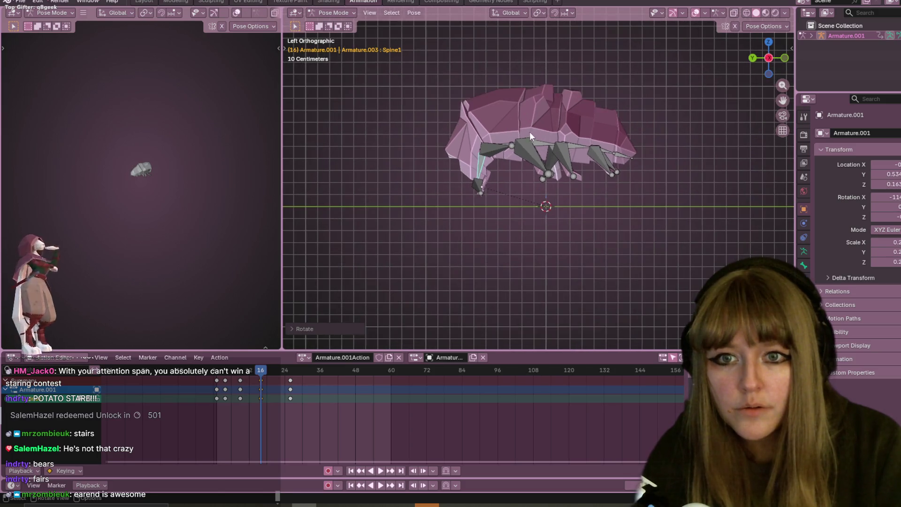
click(543, 141)
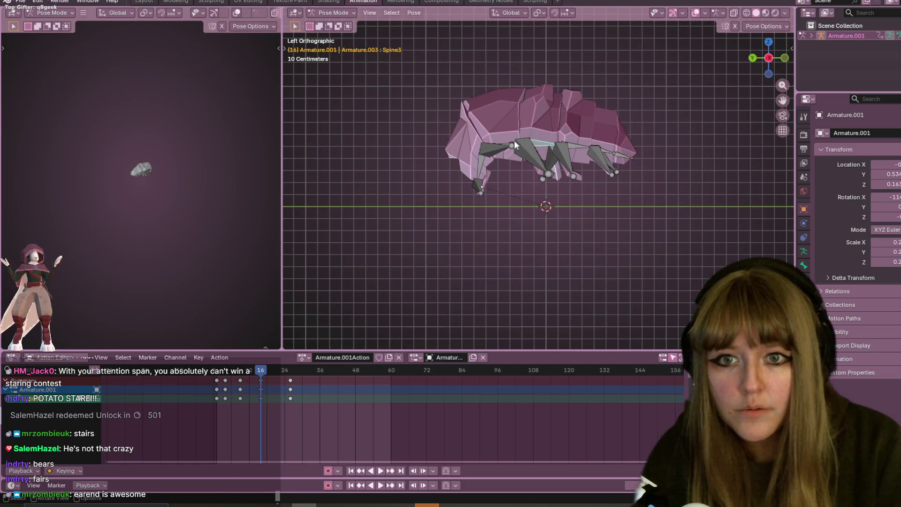
scroll(512, 142, up, 2)
click(495, 169)
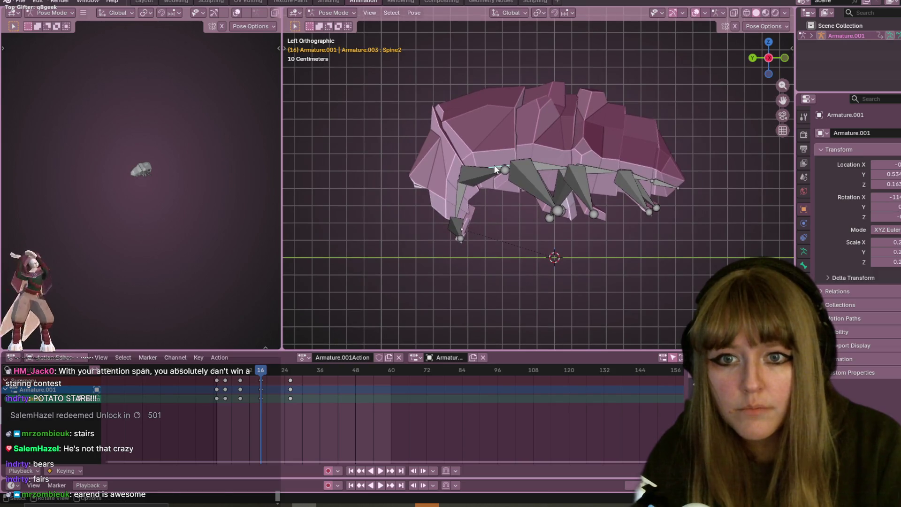
click(523, 171)
key(r)
click(561, 165)
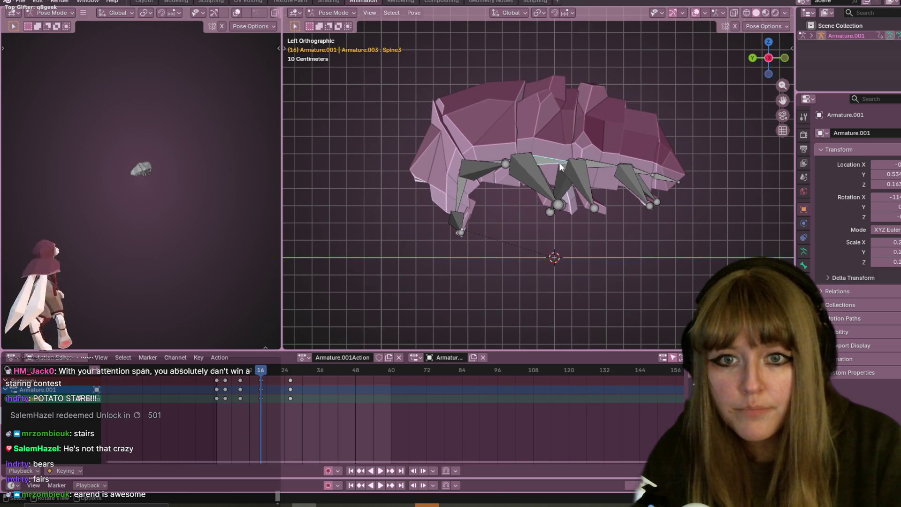
click(562, 165)
key(r)
click(587, 178)
key(r)
click(553, 177)
Step: Reshape the curl with Spine3, then rotate Spine5 and the Spine6 tail bone
click(535, 172)
key(r)
click(570, 156)
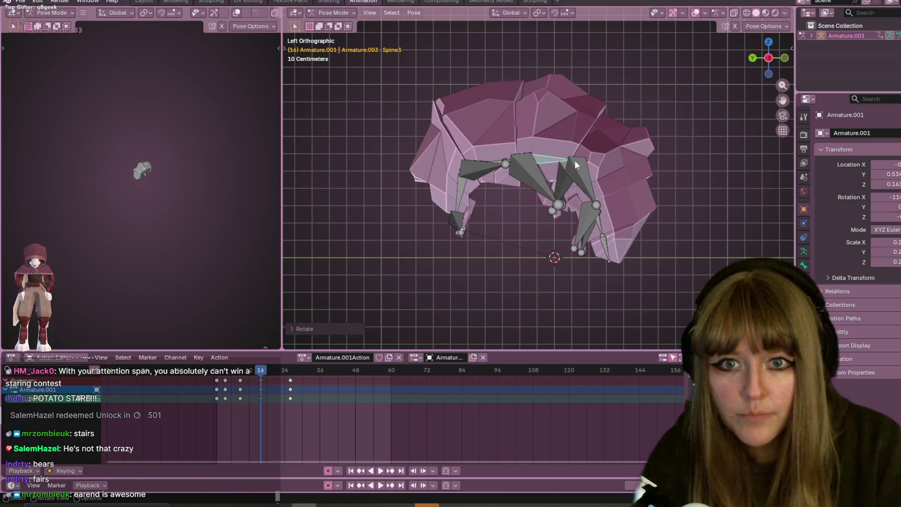
click(591, 214)
key(r)
click(579, 248)
click(576, 247)
key(r)
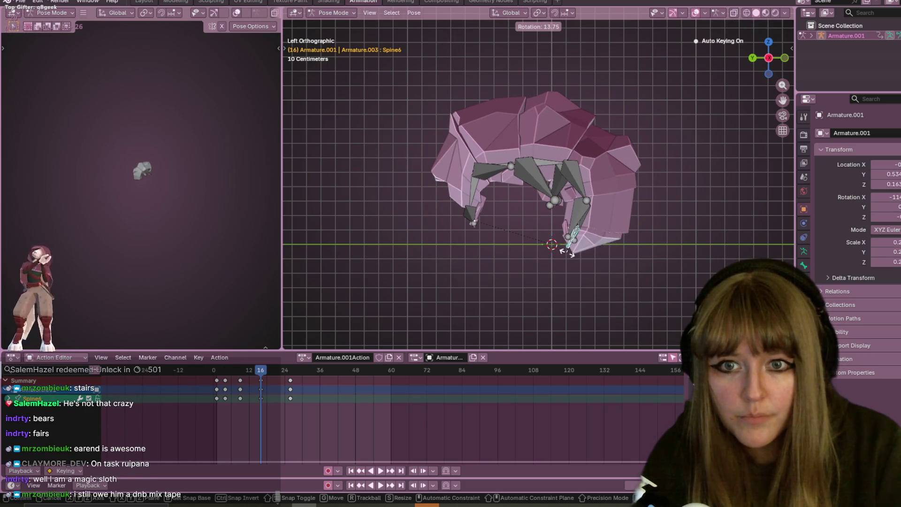
click(571, 251)
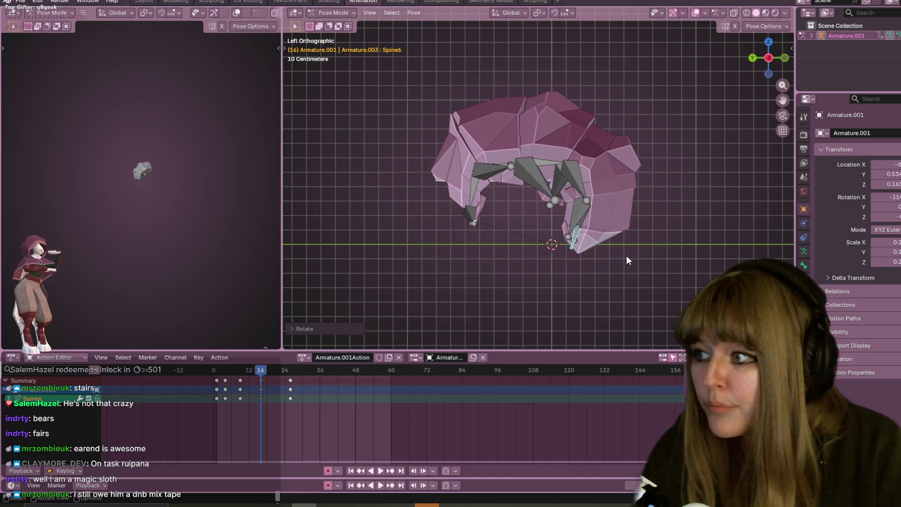
Step: Move the Spine2 bone to adjust the arched body
click(506, 164)
click(506, 162)
key(g)
click(507, 158)
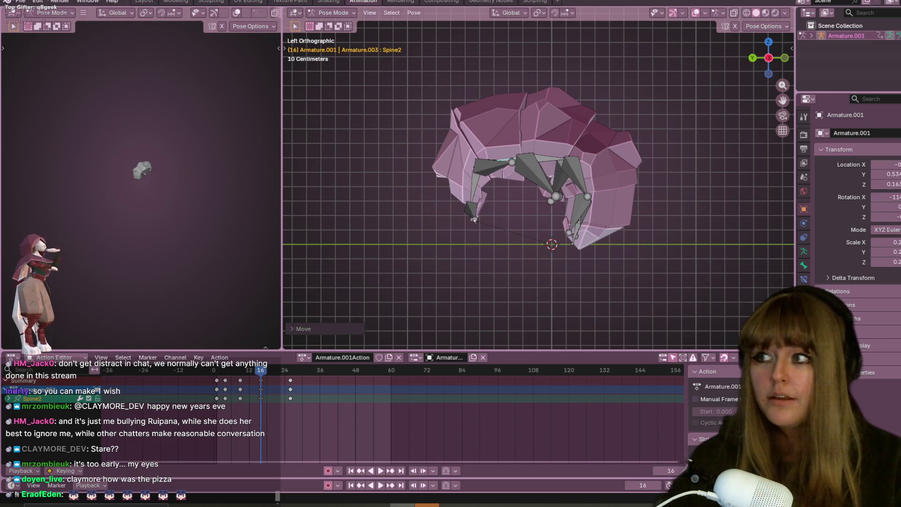
Step: With all bones selected, push the last keyframe column later and scrub to frame 14
key(space)
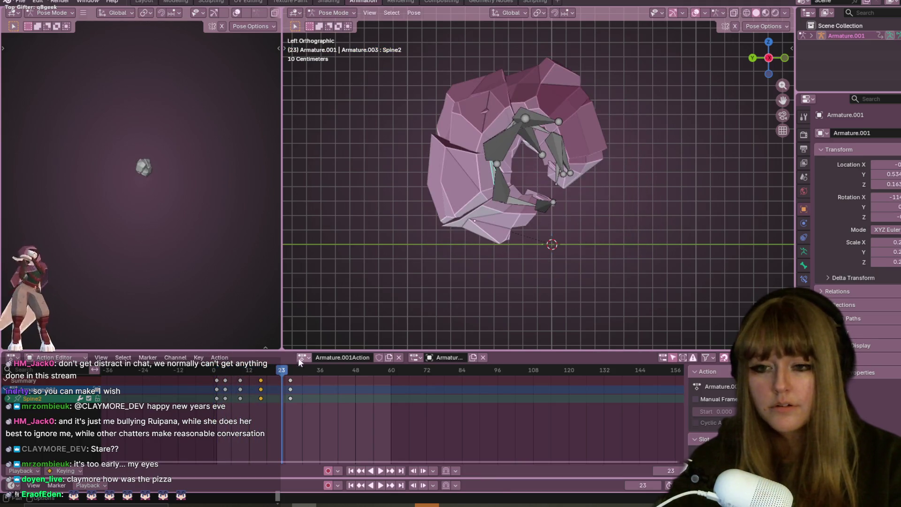
click(266, 372)
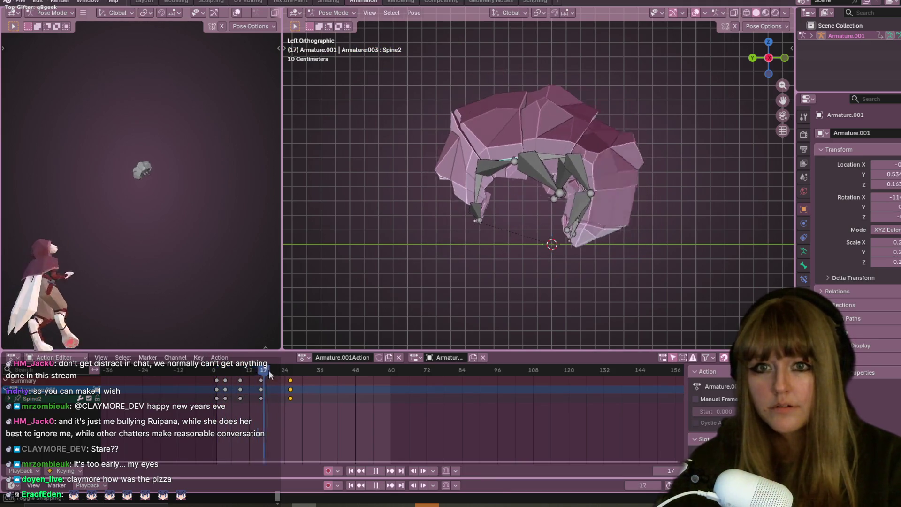
key(space)
key(a)
drag(291, 389, 338, 390)
click(207, 371)
key(space)
drag(207, 371, 262, 371)
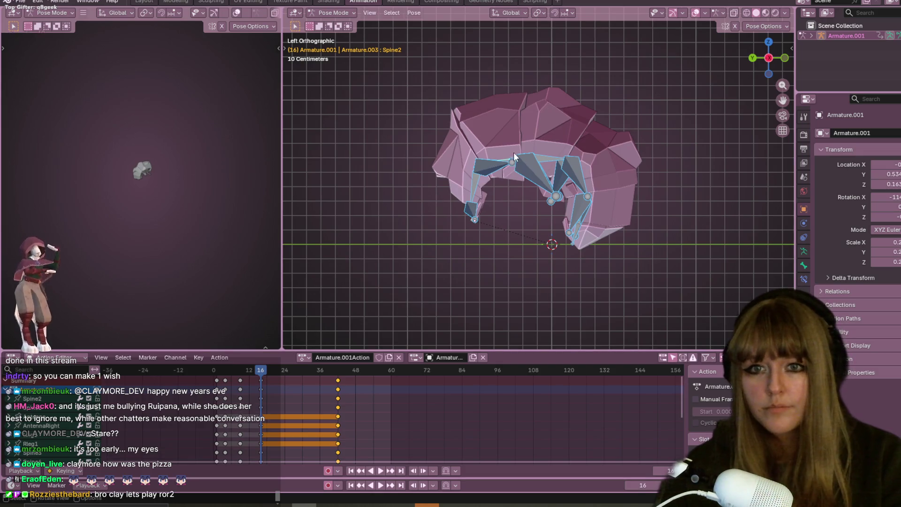
Step: Move Spine2 up to lift the back and rotate Spine3 to deepen the curl
scroll(494, 150, up, 1)
click(499, 156)
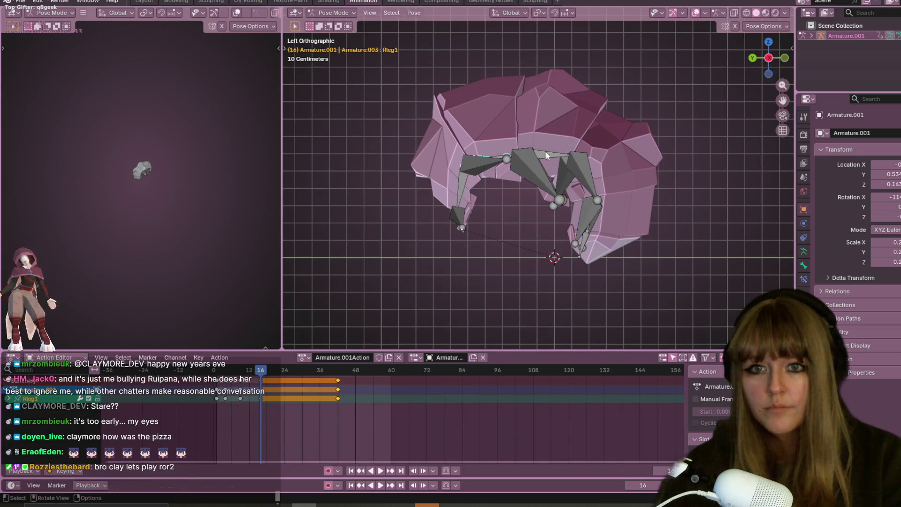
click(555, 155)
click(501, 158)
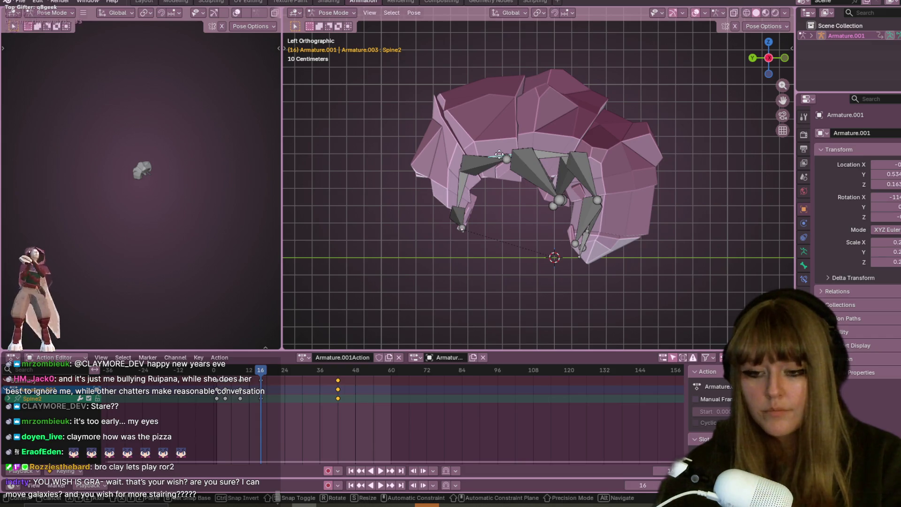
key(g)
click(502, 130)
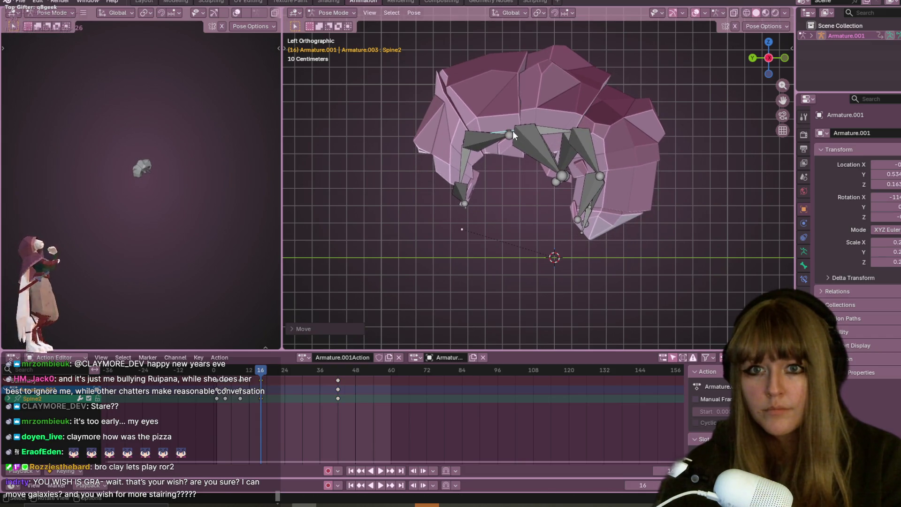
click(535, 133)
key(r)
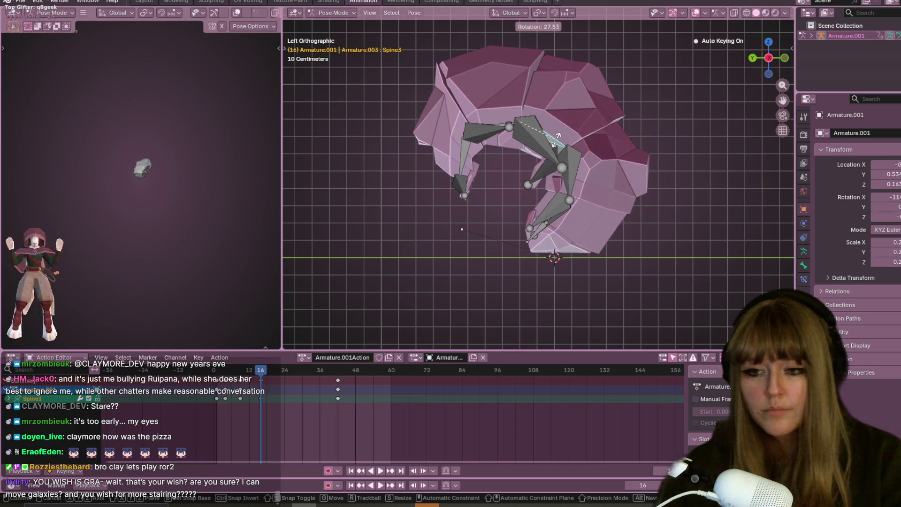
click(556, 213)
Step: Rotate rleg4 and turn Spine5 about 6 degrees to tuck the rear, then preview
click(570, 211)
key(r)
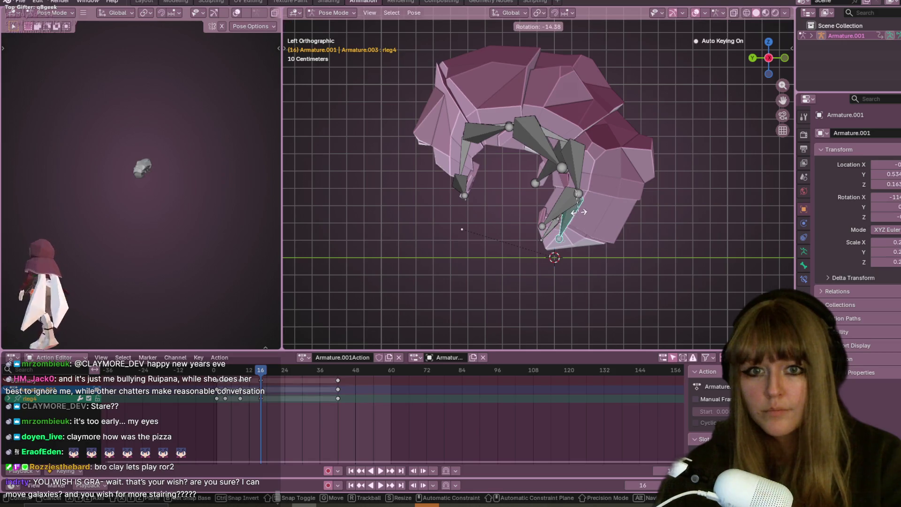
click(570, 215)
click(558, 227)
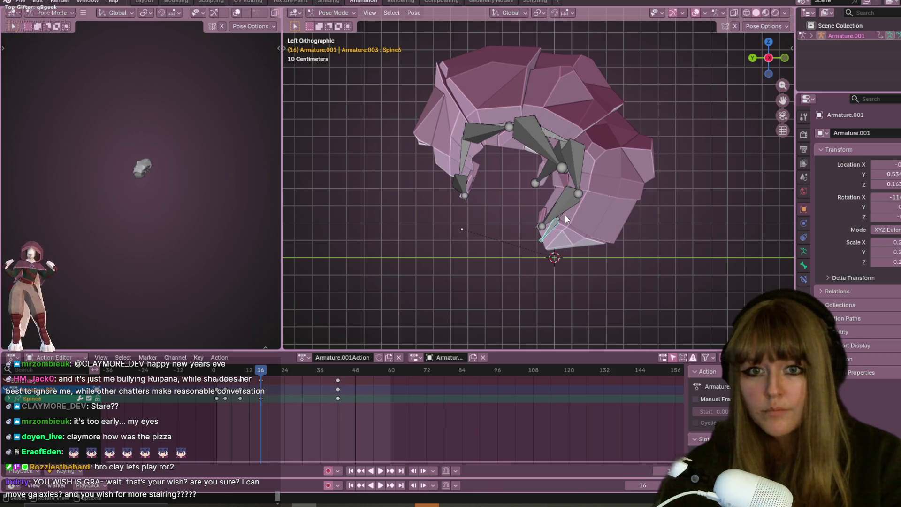
click(561, 226)
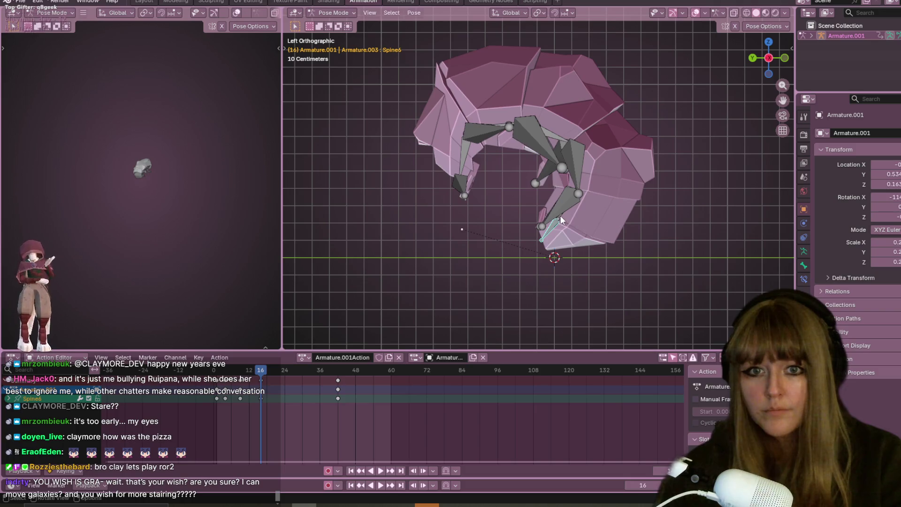
click(562, 220)
key(r)
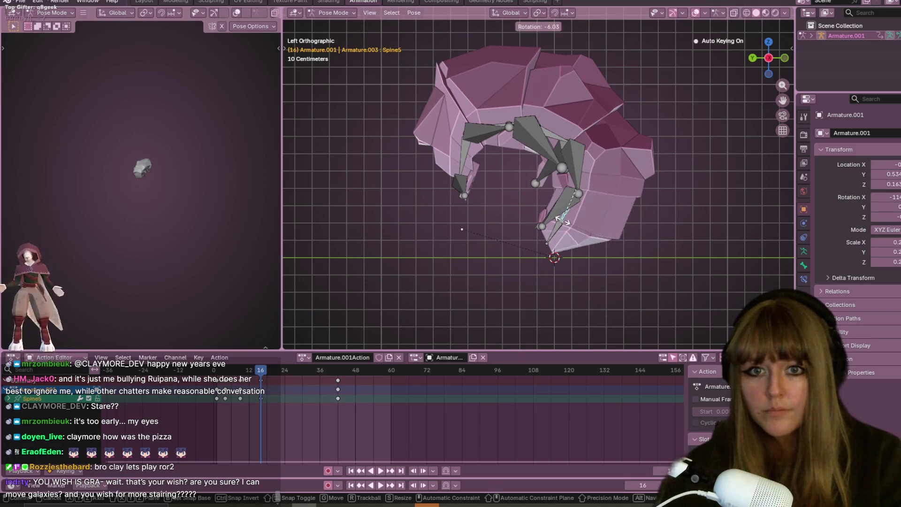
click(564, 221)
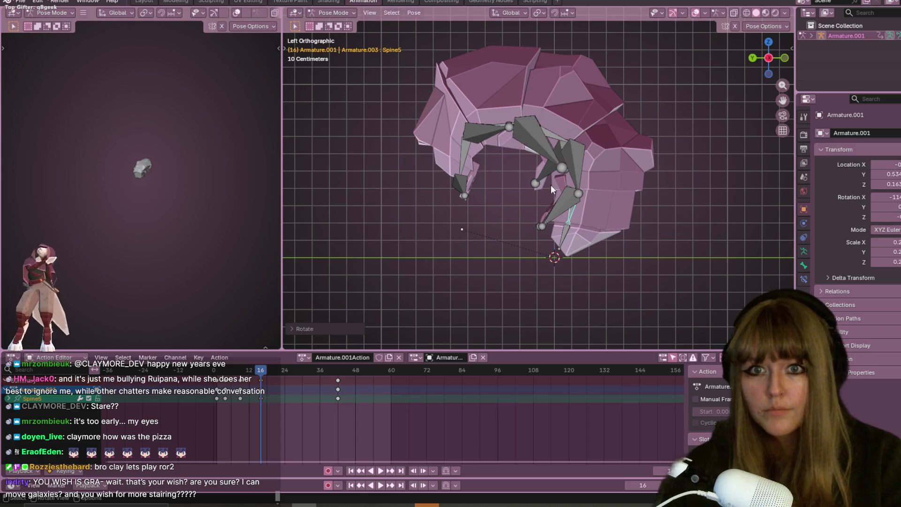
key(space)
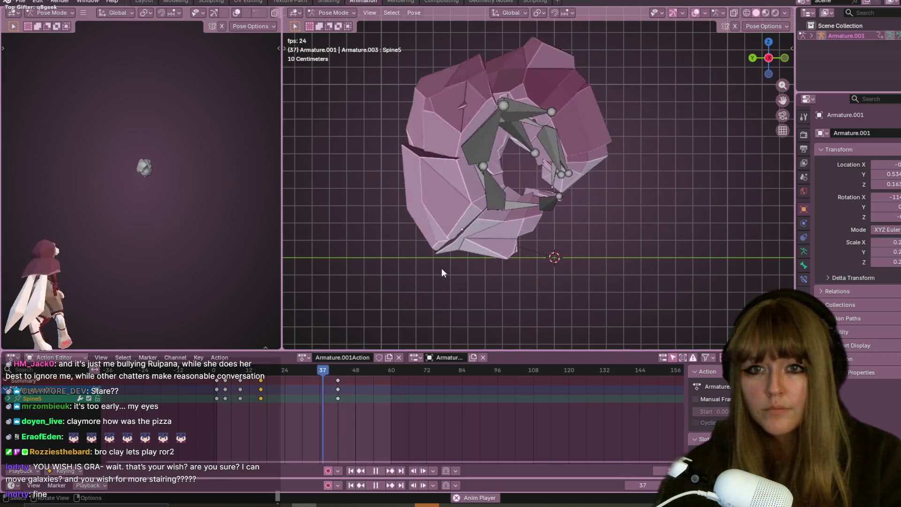
Step: Pull the final curl keyframe back from about frame 42 to frame 21 and play to check
key(space)
scroll(576, 204, down, 5)
click(319, 369)
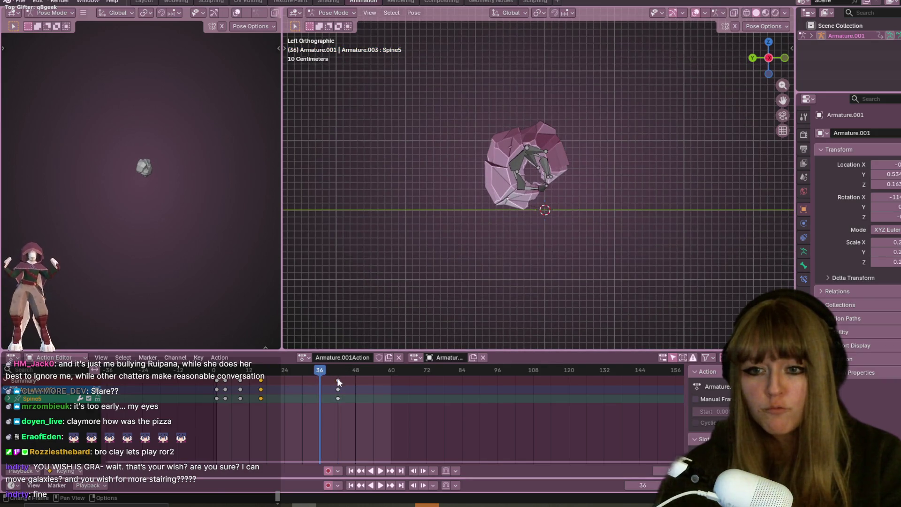
drag(338, 380, 276, 380)
key(space)
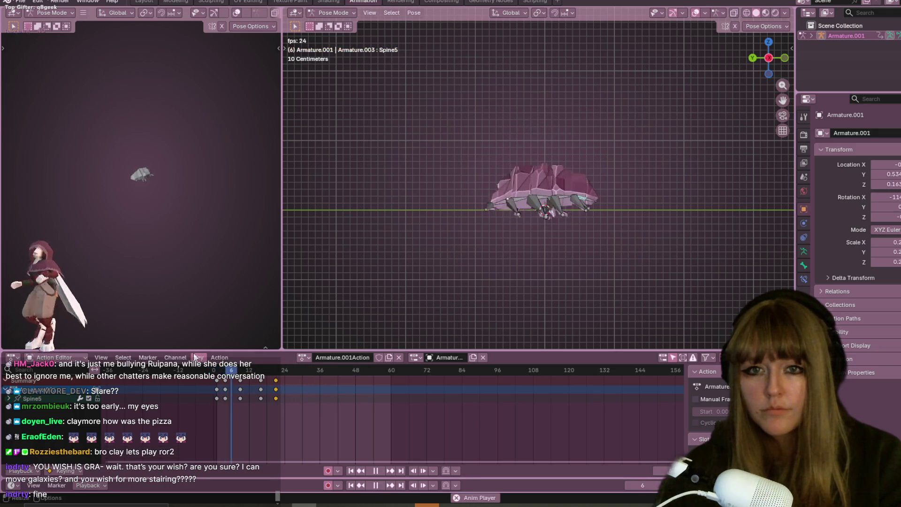
key(space)
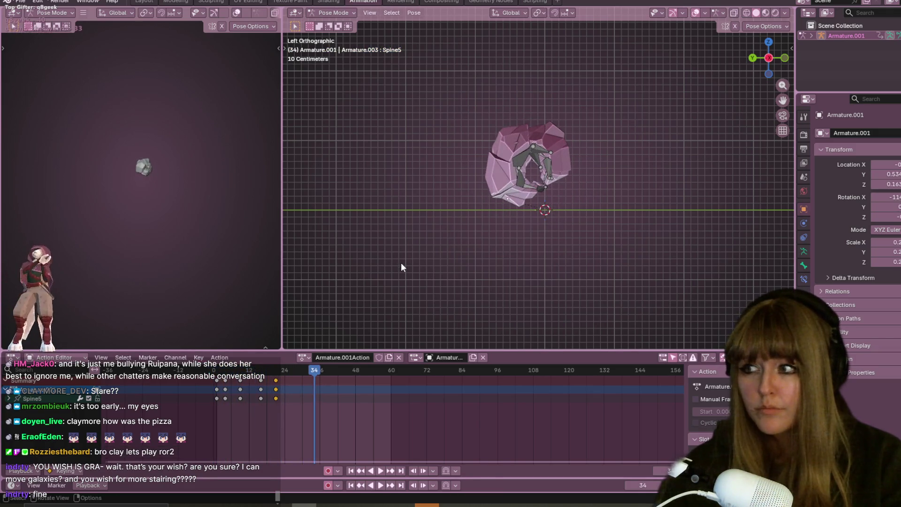
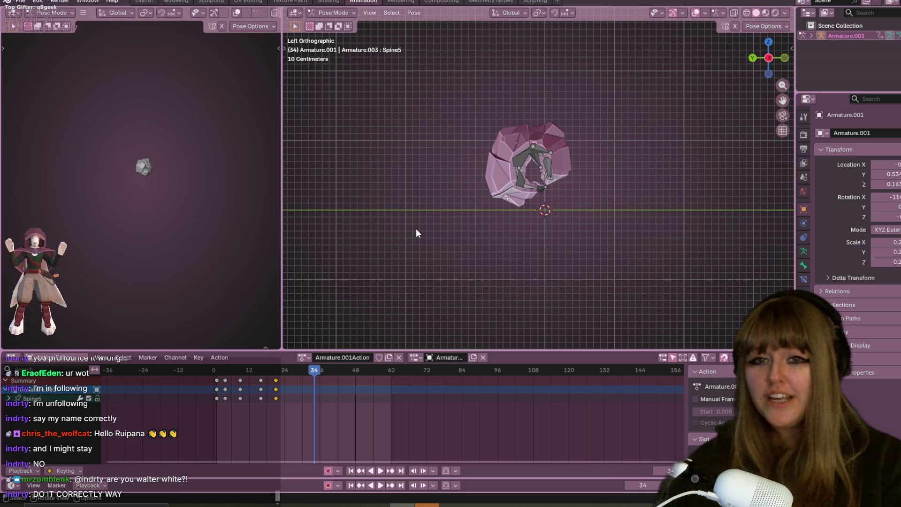
Step: Select all the rig's bones and play through the curl animation to review it
drag(213, 371, 297, 370)
key(a)
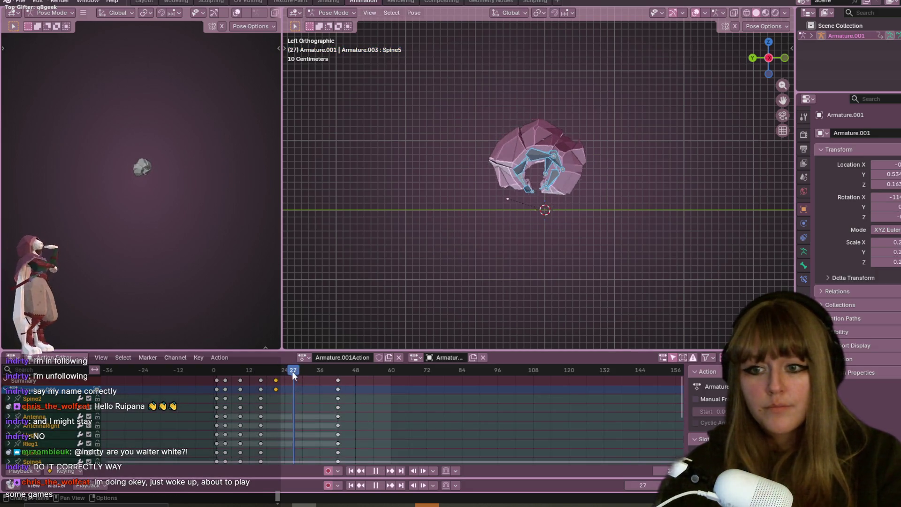
key(space)
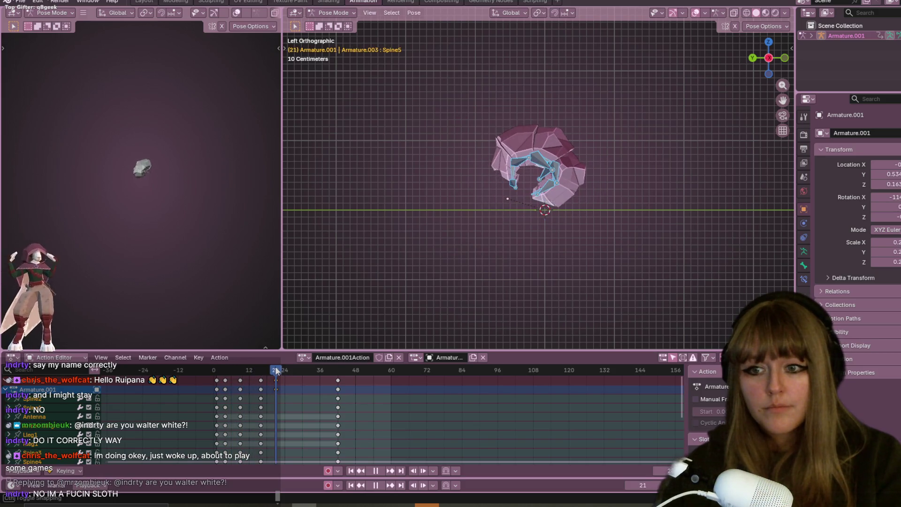
drag(275, 370, 326, 356)
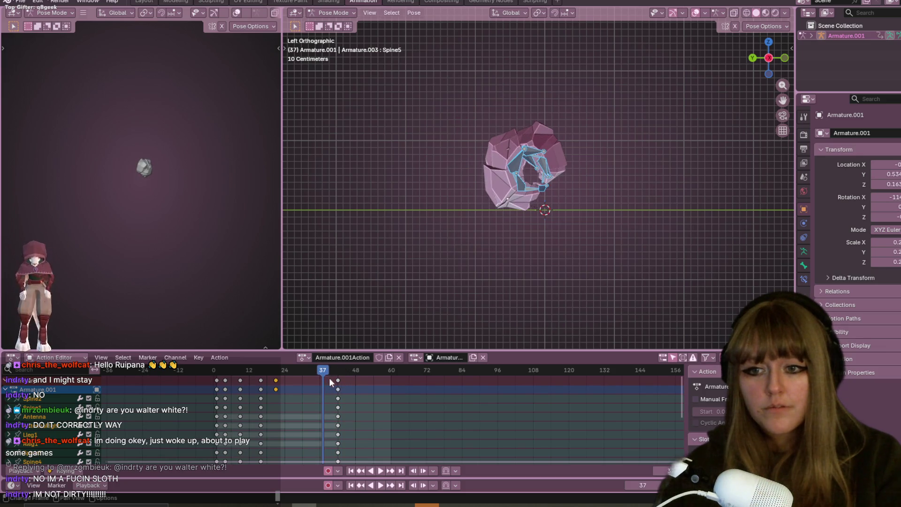
key(space)
mouse_move(320, 373)
mouse_down()
mouse_move(216, 370)
mouse_move(298, 368)
mouse_move(313, 371)
mouse_move(324, 390)
mouse_move(297, 390)
mouse_up()
key(space)
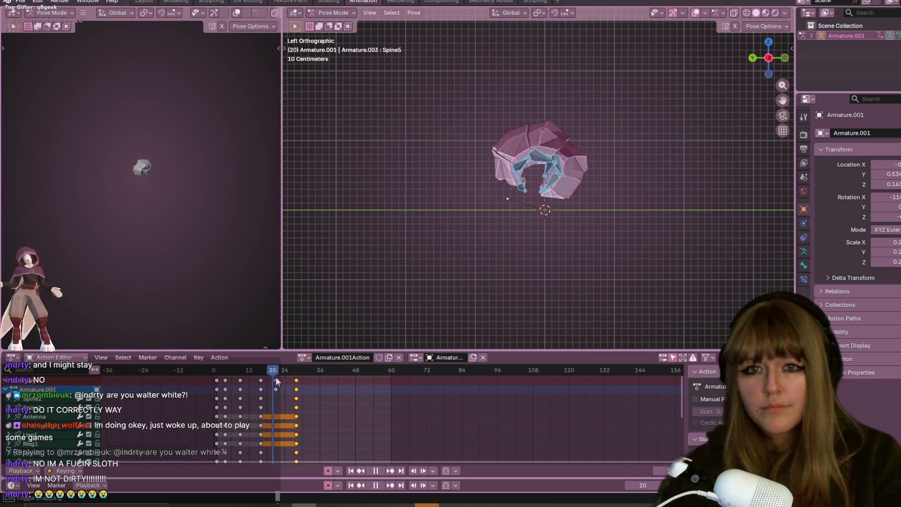
Step: Rotate the bones at frame 28 into a tighter curl
key(space)
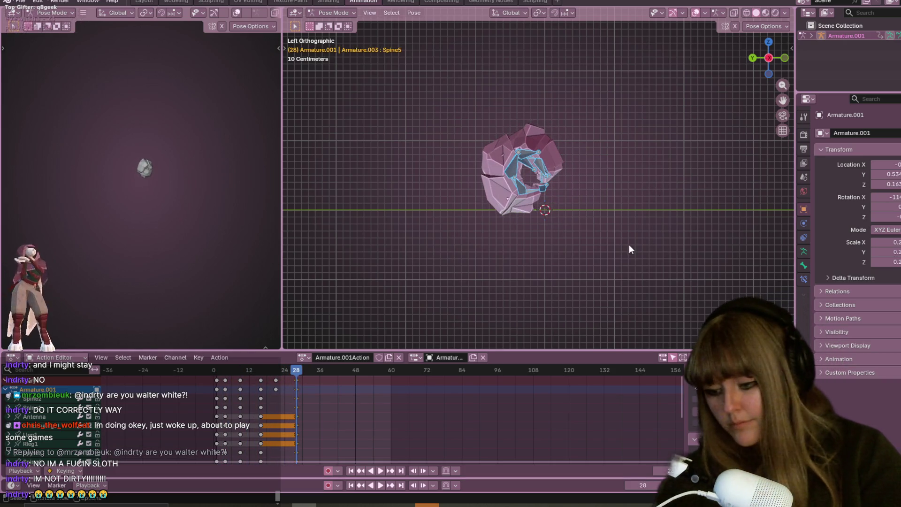
key(r)
click(533, 280)
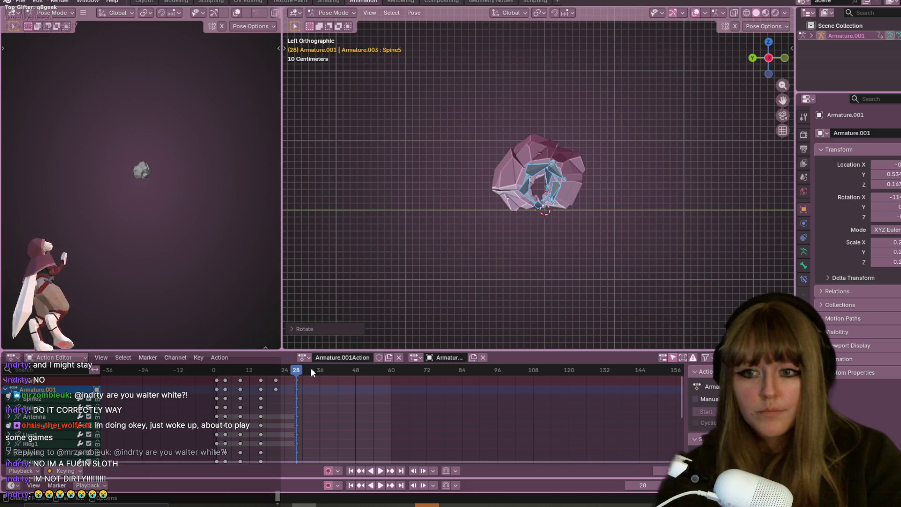
Step: Replay from the early frames and slide the frame-21 keys earlier to frame 17
mouse_move(297, 374)
mouse_down()
mouse_move(207, 380)
mouse_move(306, 384)
mouse_move(232, 374)
mouse_up()
key(space)
key(ctrl+KP_3)
mouse_move(278, 381)
mouse_down()
mouse_move(261, 381)
mouse_move(280, 375)
mouse_up()
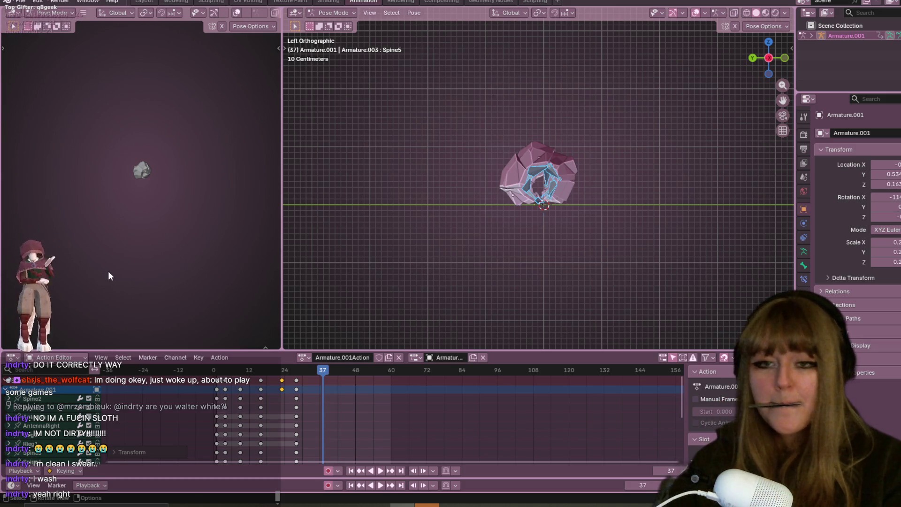
scroll(585, 135, up, 5)
Step: Move the frame-29 keys later to about 37 and the early column from frame 4 to 6
key(space)
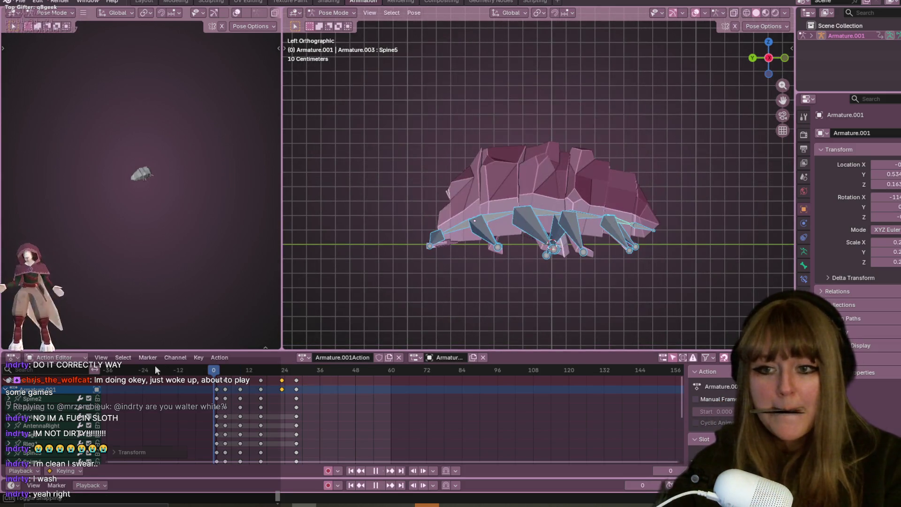
key(space)
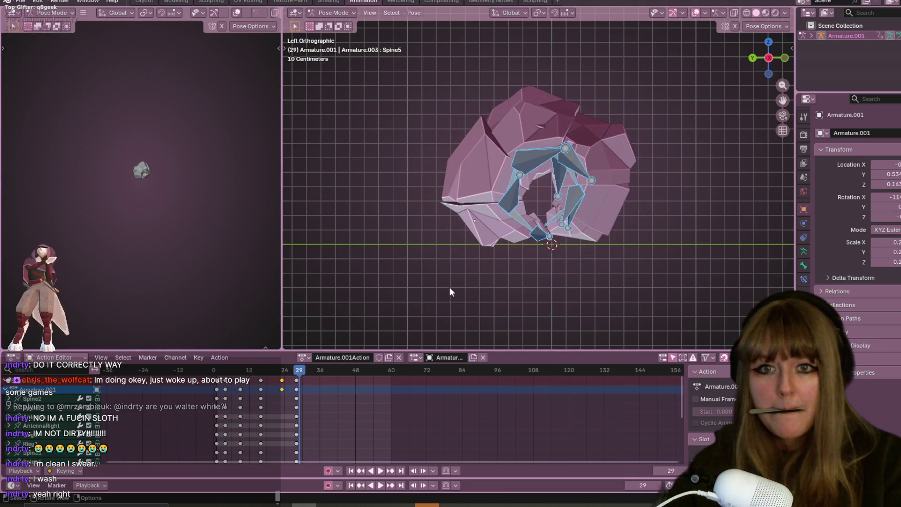
drag(294, 383, 322, 382)
key(space)
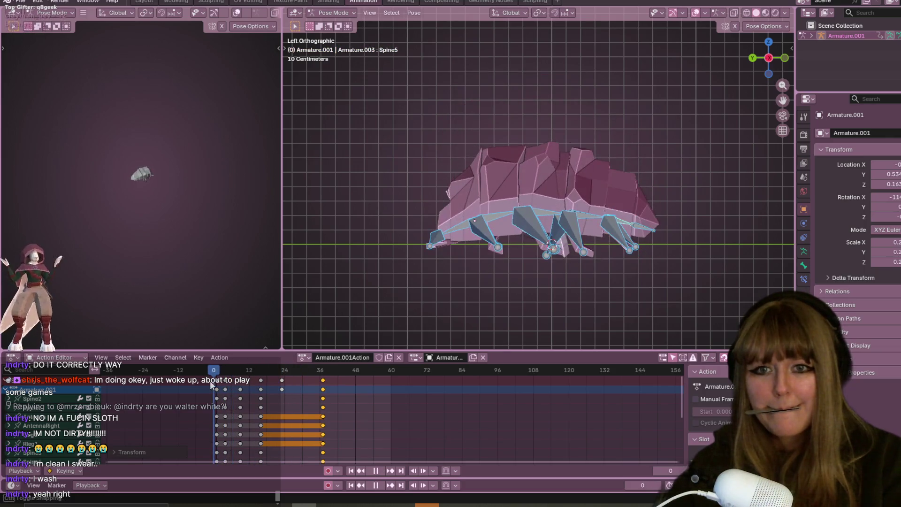
key(space)
drag(226, 390, 232, 389)
key(space)
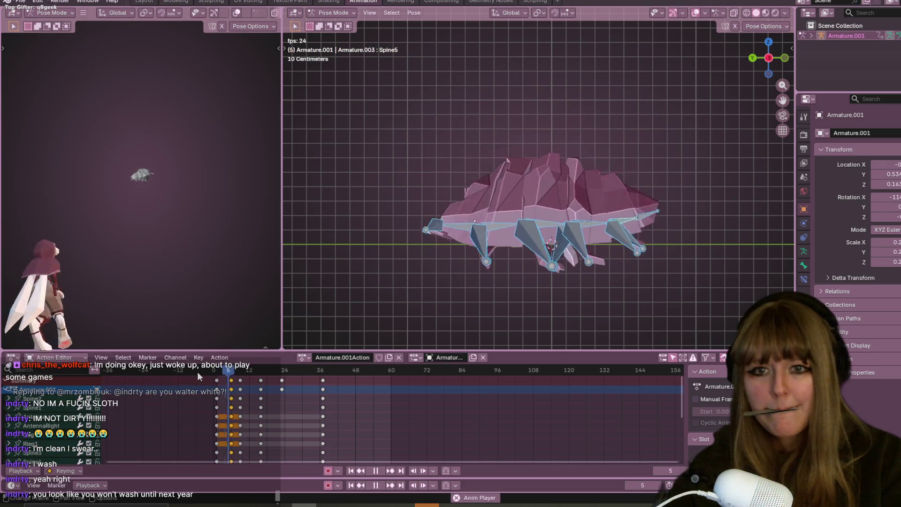
Step: Delete the keyframes at frame 8
drag(278, 369, 241, 373)
key(space)
key(space)
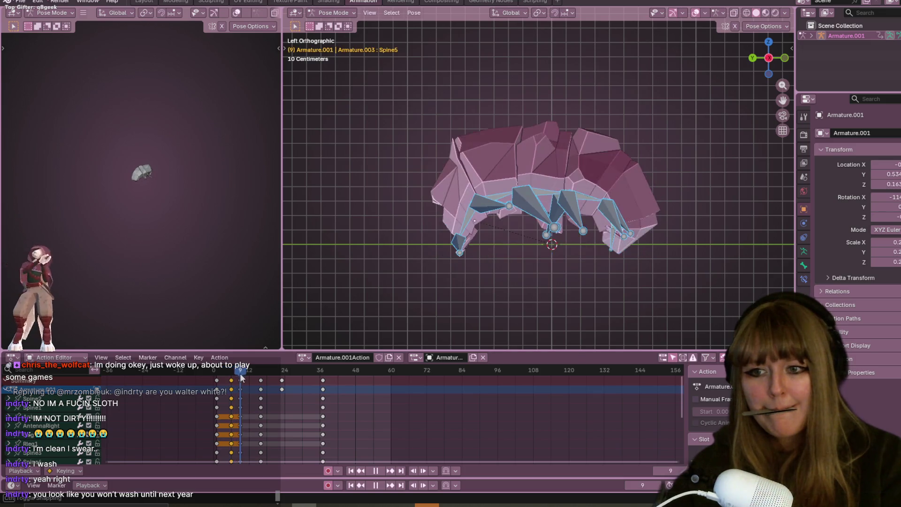
key(Escape)
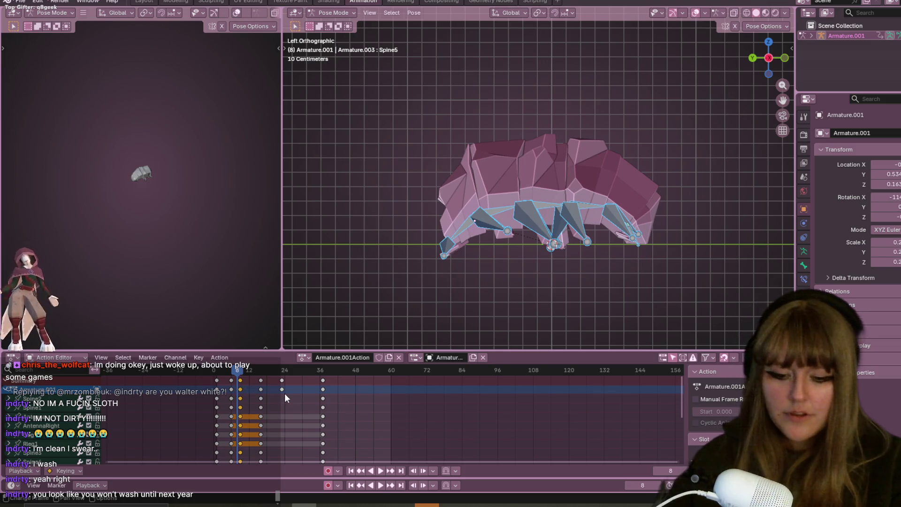
key(Delete)
key(Right)
key(Right)
key(Right)
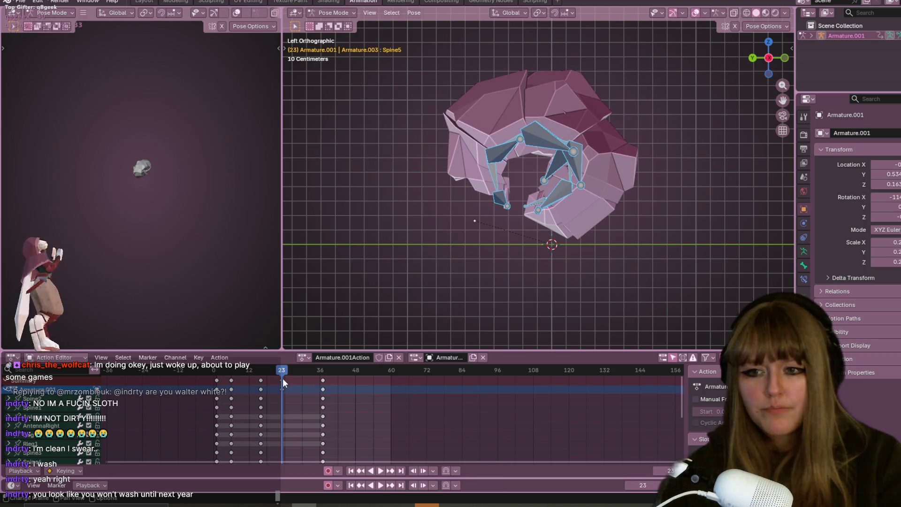
Step: Rotate the bones at frame 16 into a tighter half-curl pose
click(213, 371)
key(space)
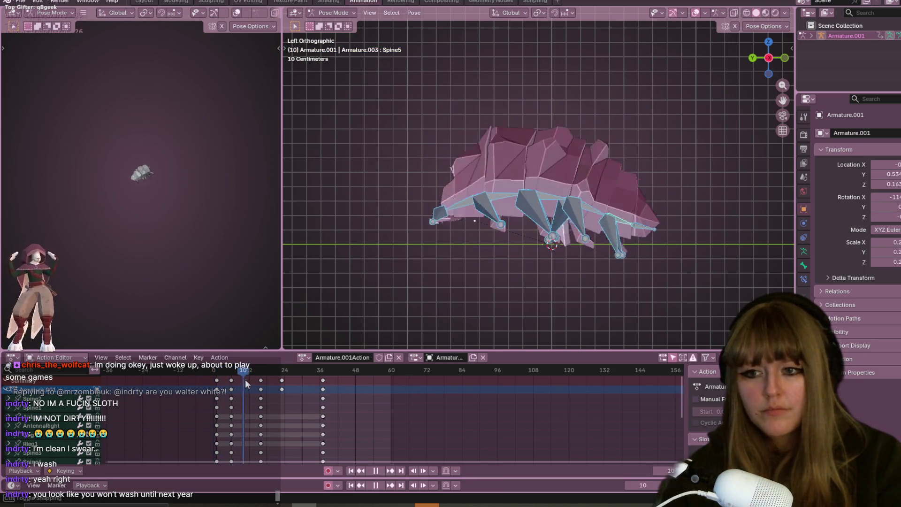
key(space)
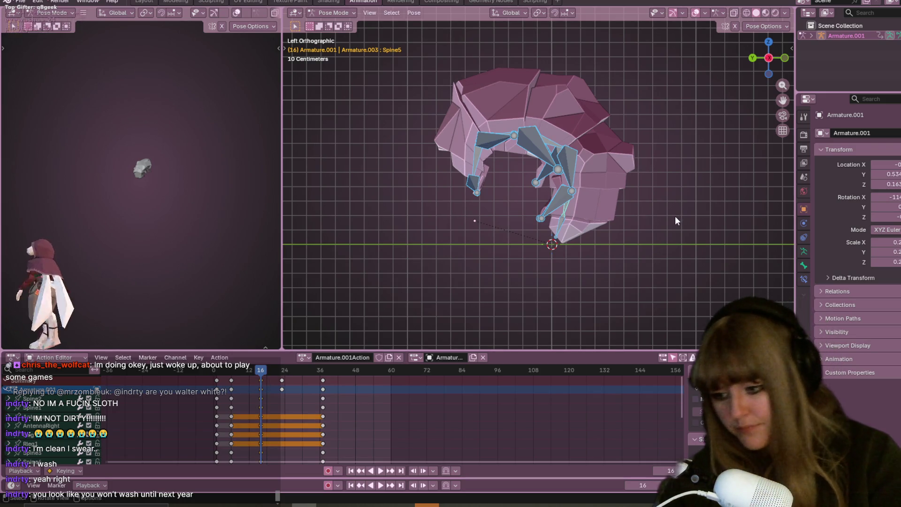
key(r)
click(692, 165)
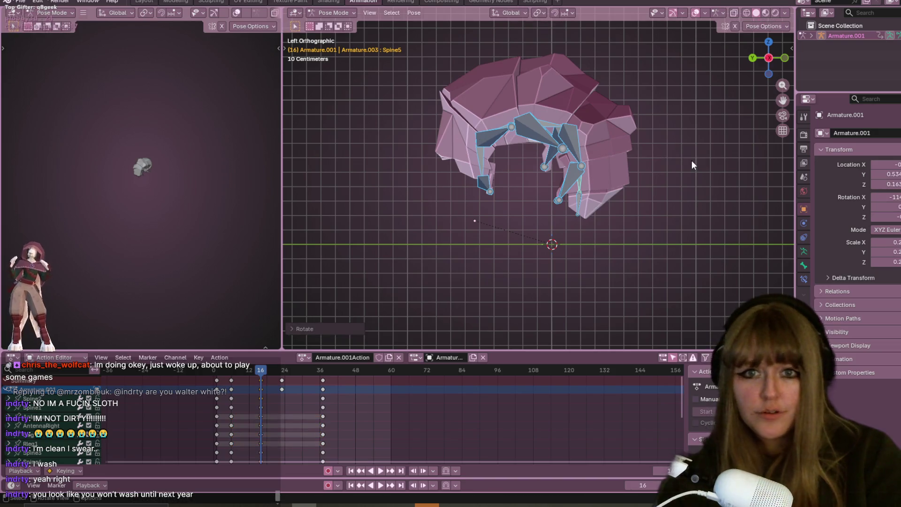
click(206, 371)
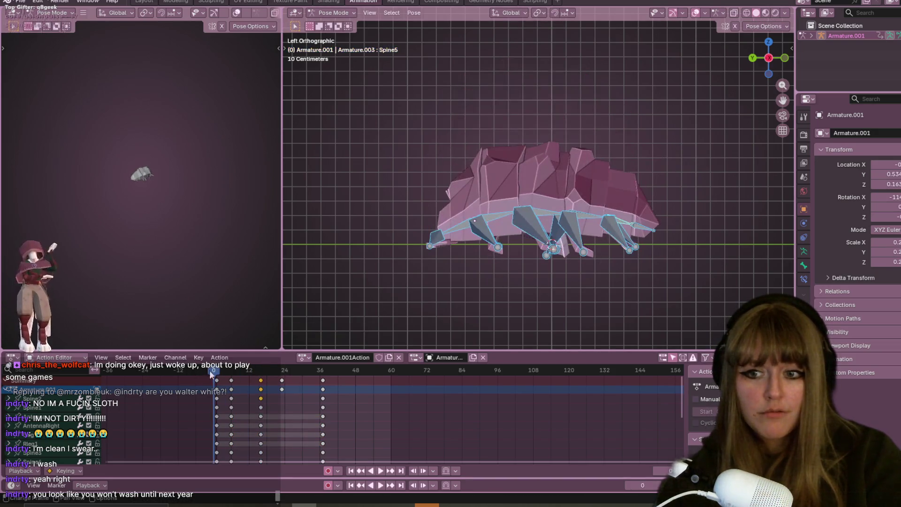
key(space)
key(space)
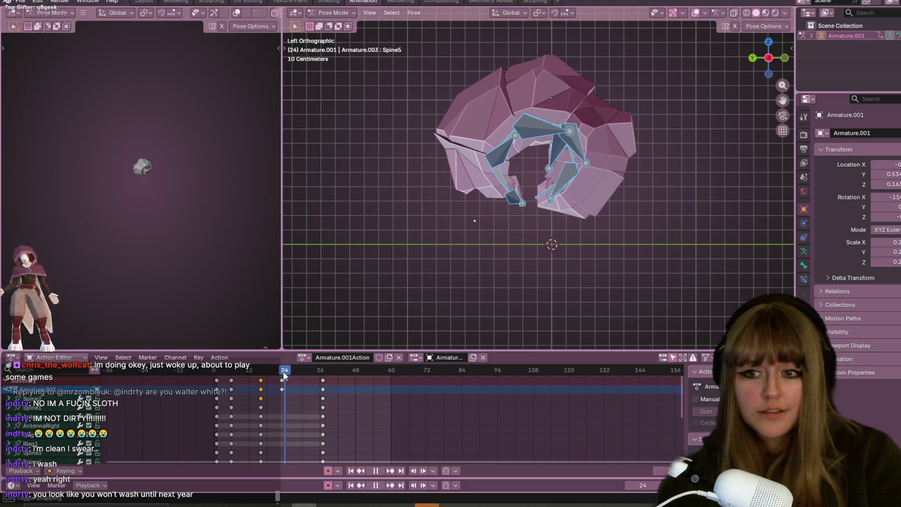
key(Down)
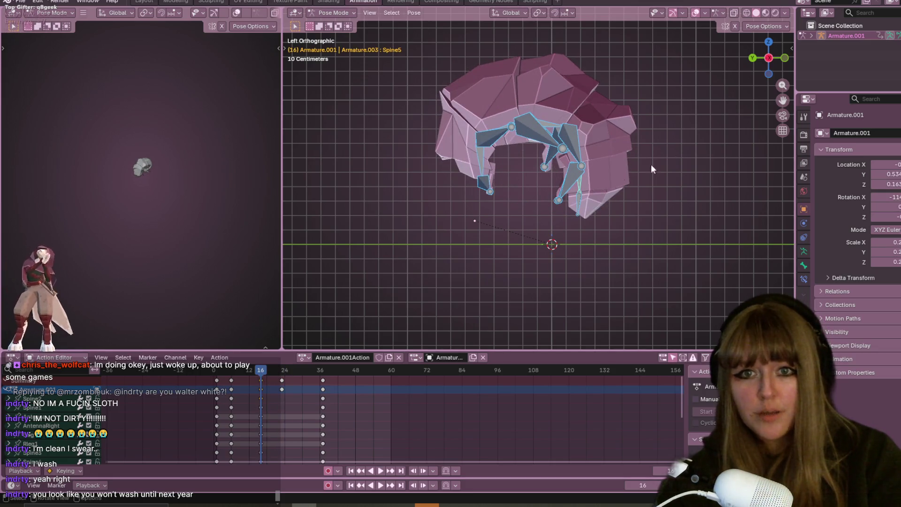
key(r)
click(736, 180)
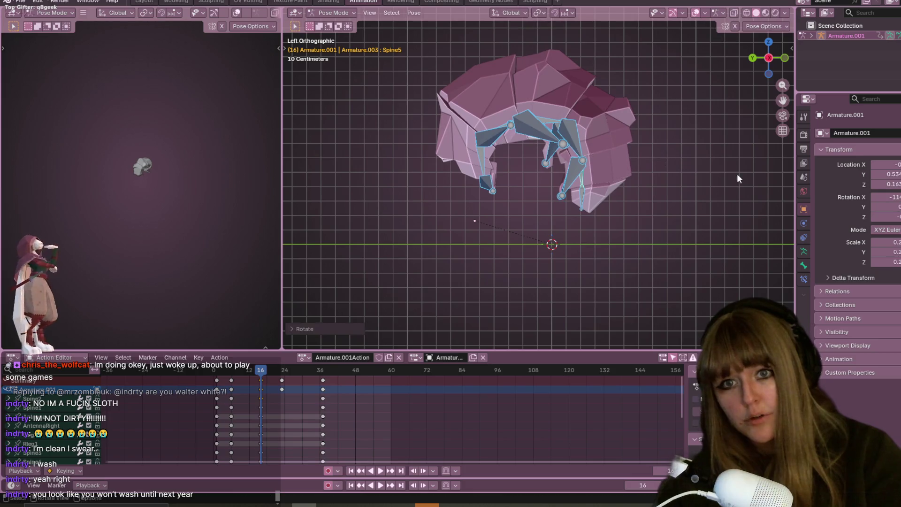
Step: Delete the frame-24 keys and insert keys for the frame-16 and frame-37 poses
click(282, 380)
key(Delete)
key(i)
mouse_move(269, 369)
mouse_down()
mouse_move(323, 373)
mouse_move(200, 374)
mouse_move(275, 378)
mouse_move(267, 372)
mouse_up()
key(i)
key(Escape)
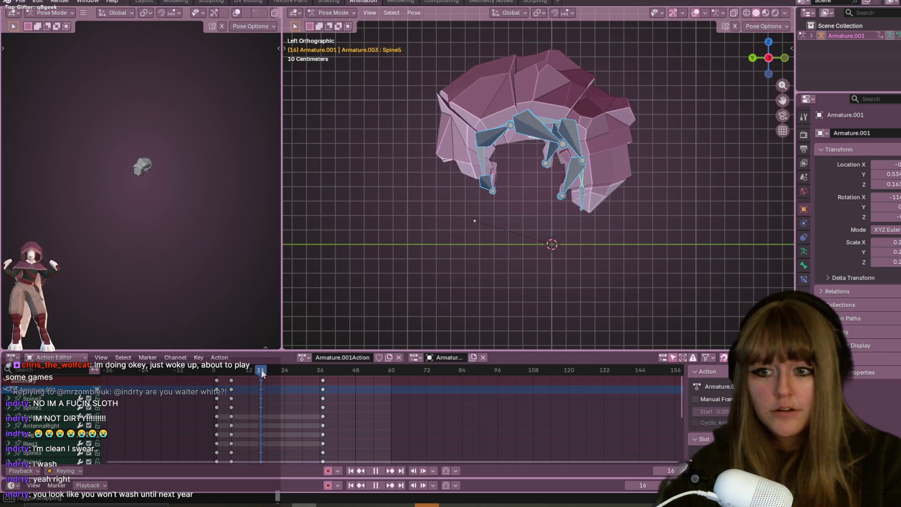
Step: Reshape the frame-16 curl by rotating the Spine1, Spine2 and Spine3 bones individually
key(r)
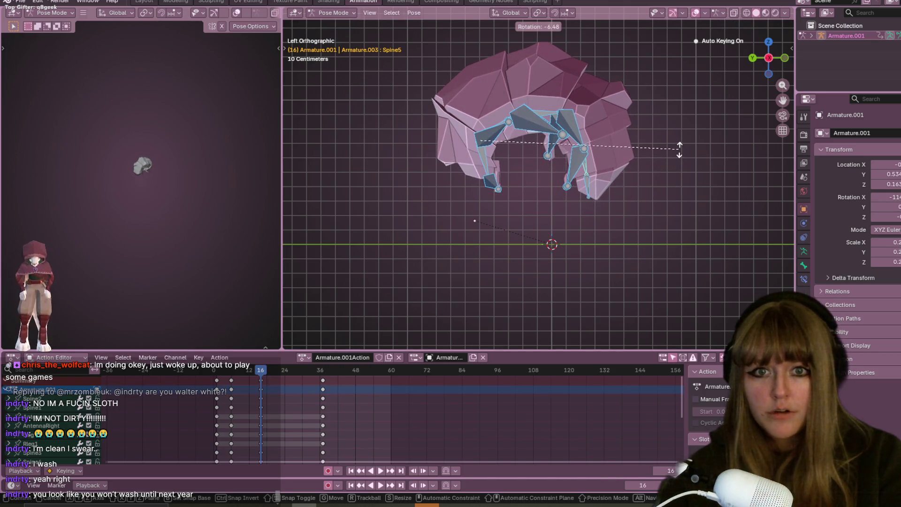
click(678, 146)
click(587, 188)
click(489, 171)
key(r)
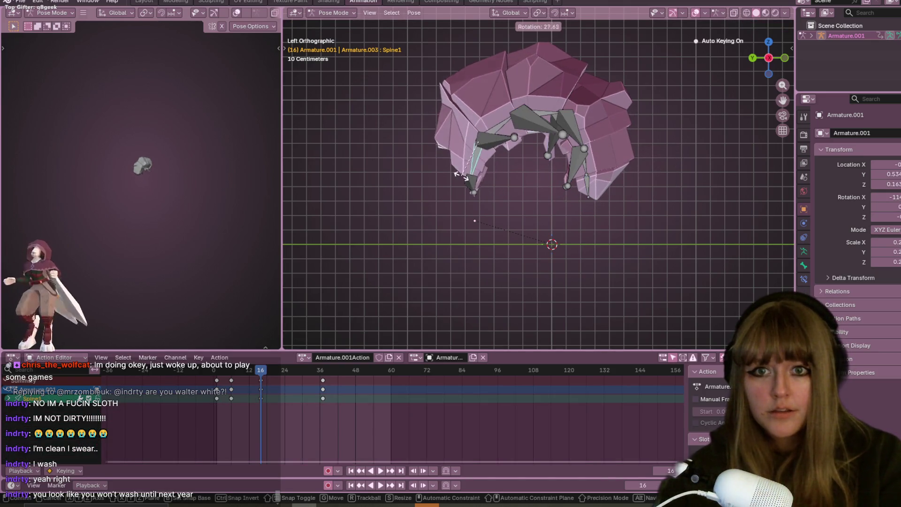
click(462, 177)
click(490, 125)
key(r)
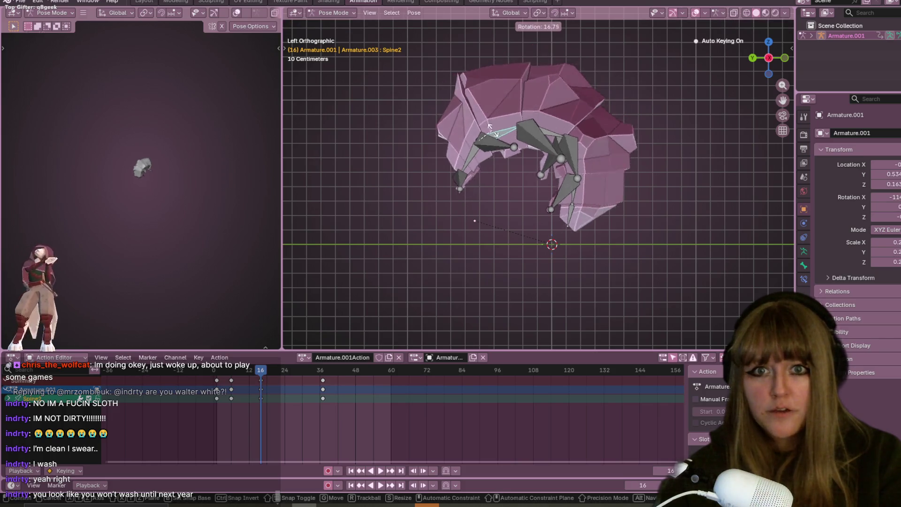
click(521, 92)
click(536, 96)
key(r)
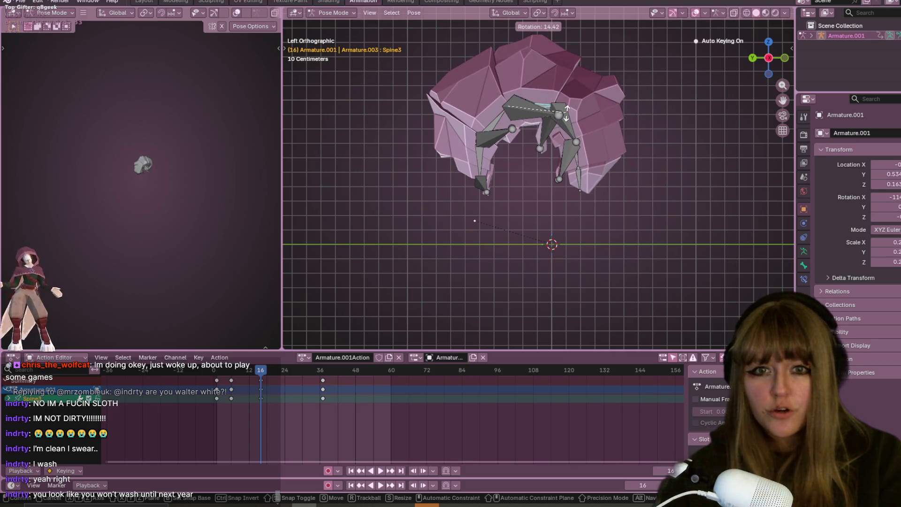
click(586, 152)
click(577, 162)
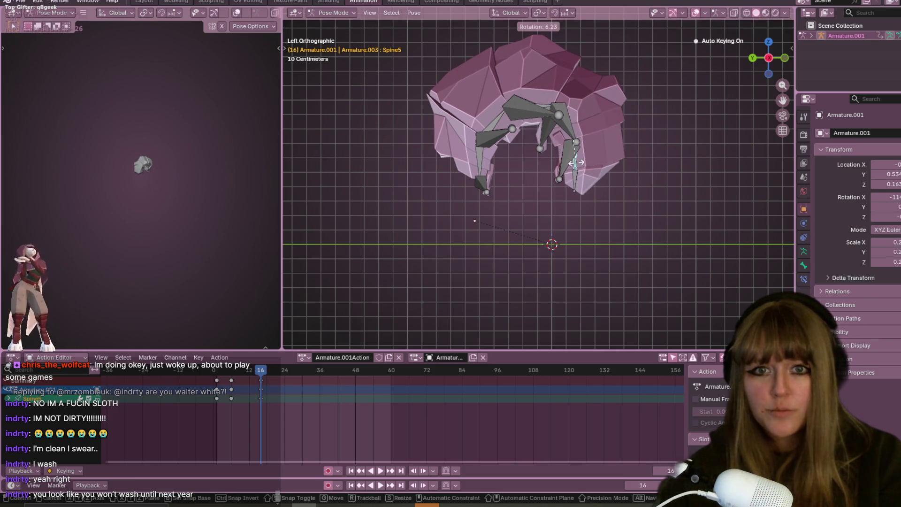
Step: Preview the new pose, then select all bones and scrub from frame 16 to 36
key(space)
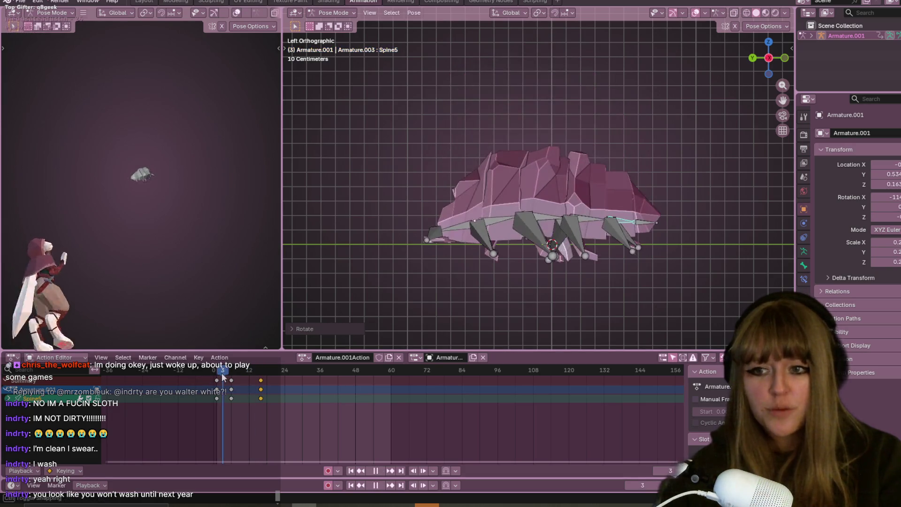
key(space)
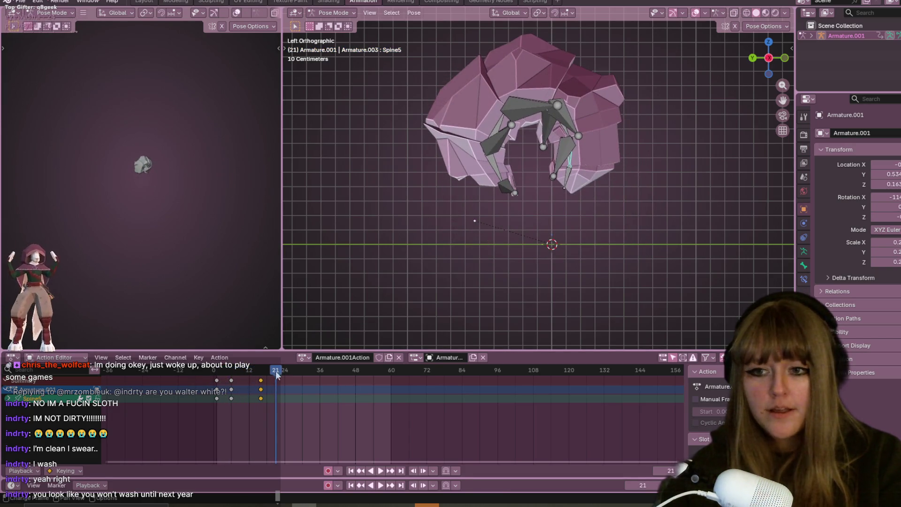
key(Down)
click(310, 387)
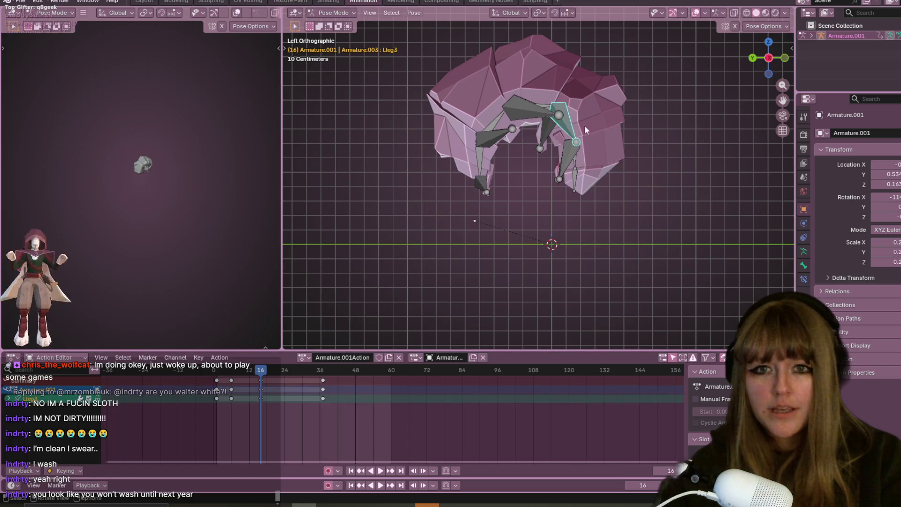
click(498, 114)
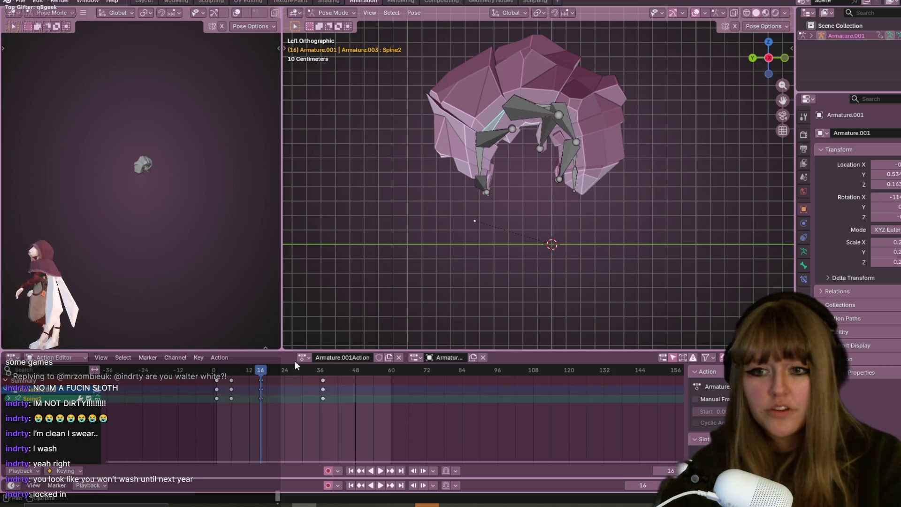
key(a)
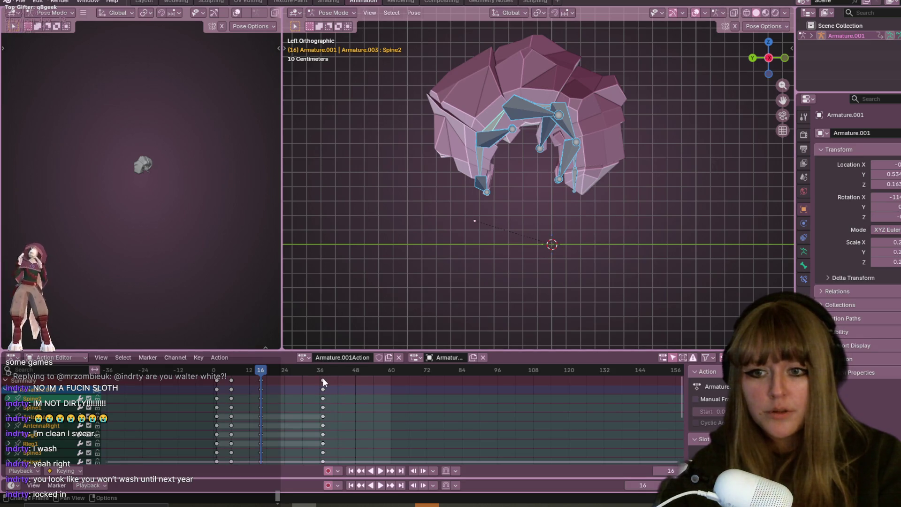
mouse_move(261, 371)
mouse_down()
mouse_move(326, 372)
mouse_move(320, 391)
mouse_move(340, 372)
mouse_move(284, 378)
mouse_up()
Step: At frame 24, rotate and move all bones into a tighter ball curl, then preview
key(Down)
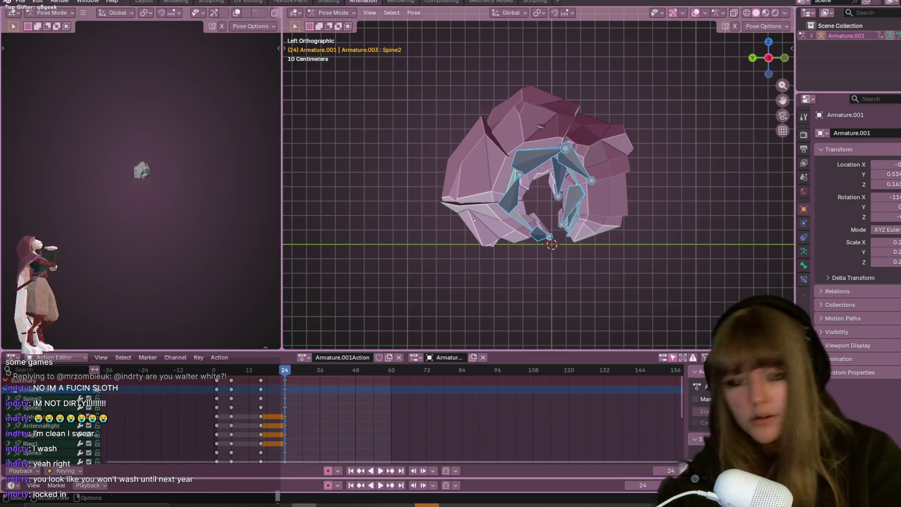
key(r)
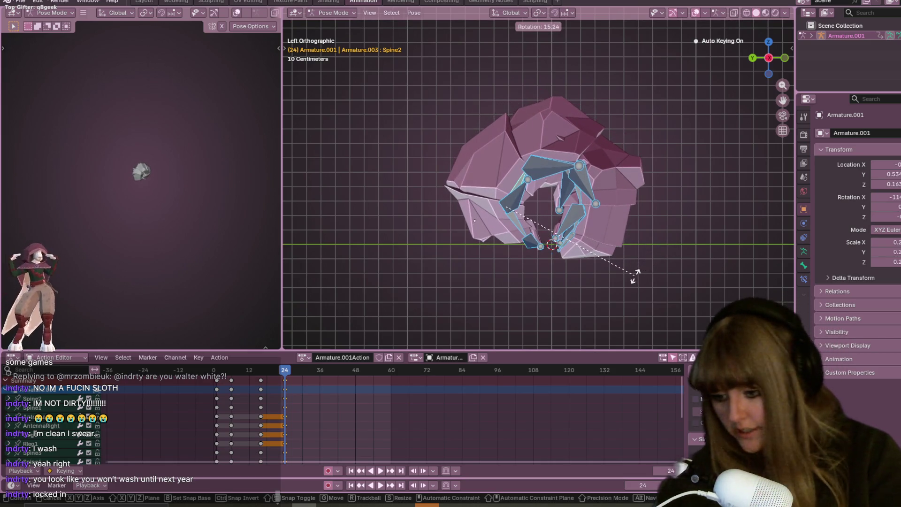
click(631, 271)
key(g)
click(613, 263)
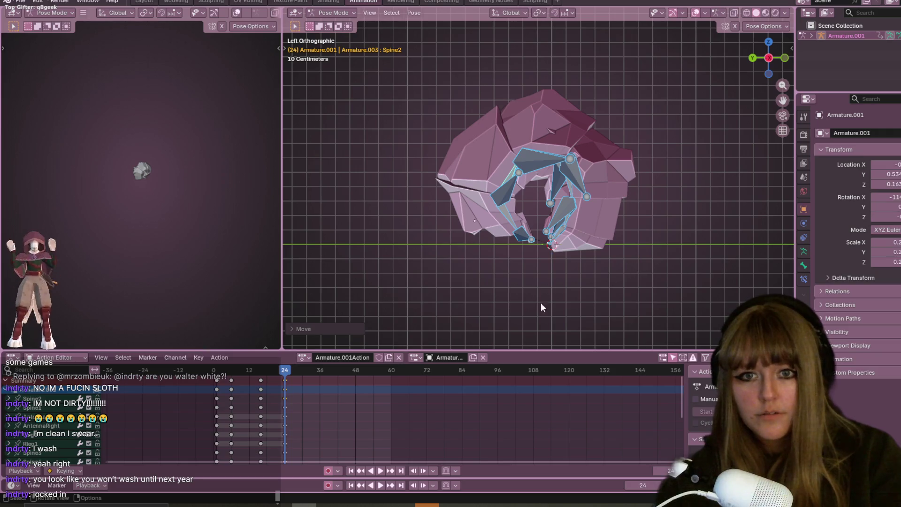
key(space)
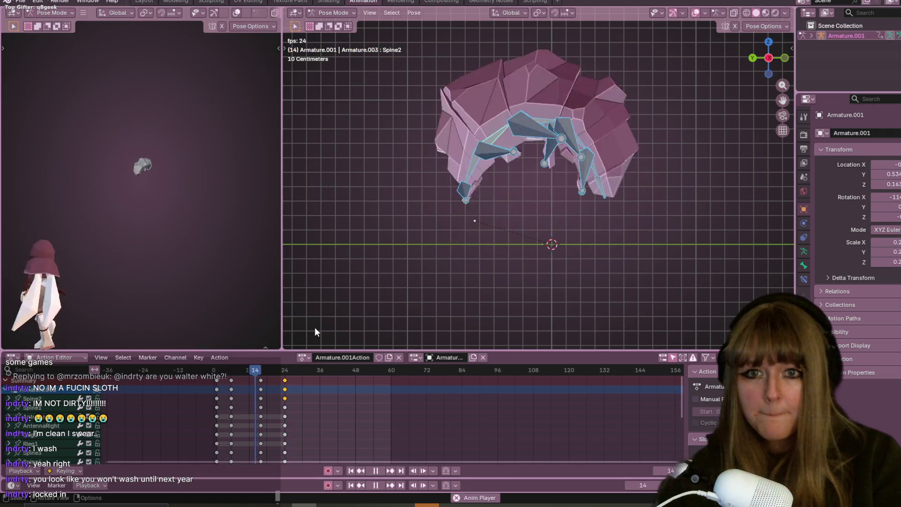
key(space)
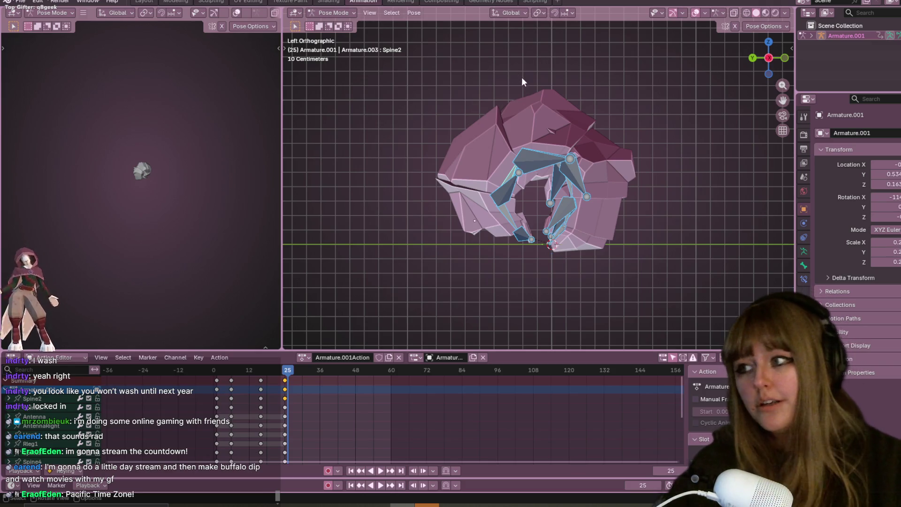
shift+middle_drag(676, 189, 674, 167)
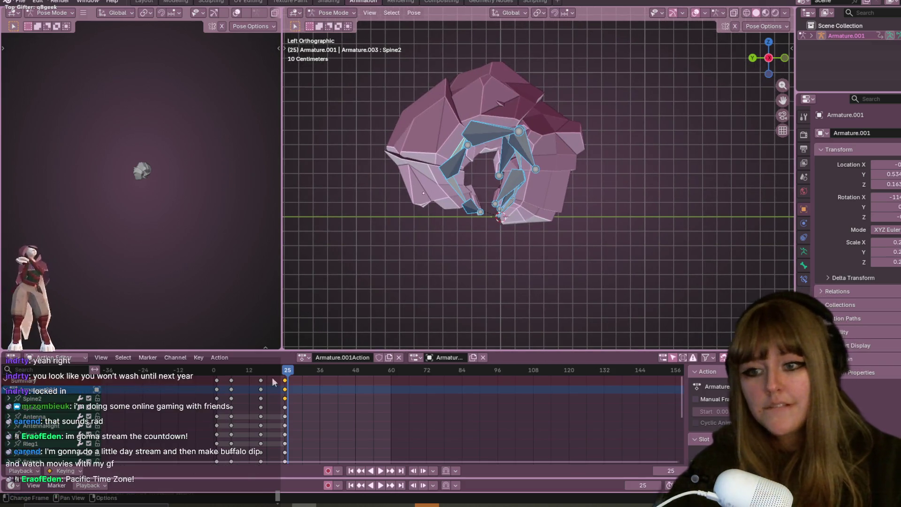
key(space)
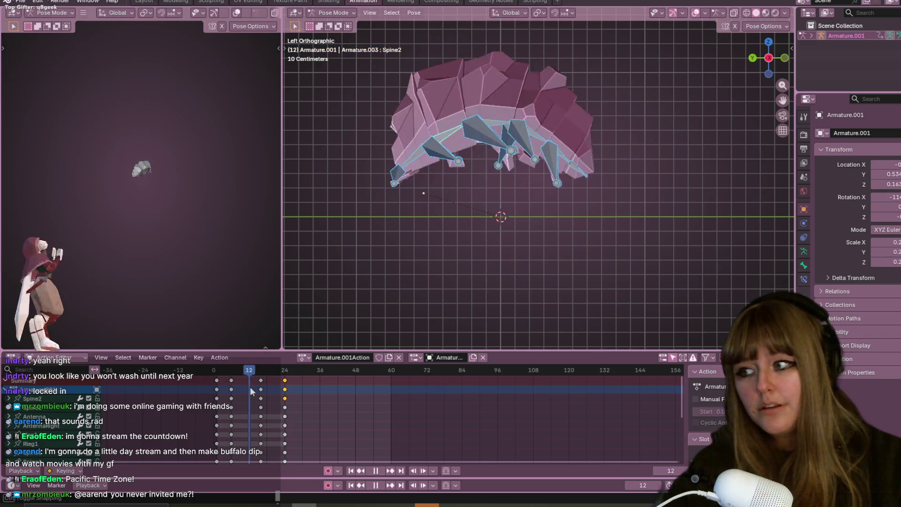
key(Escape)
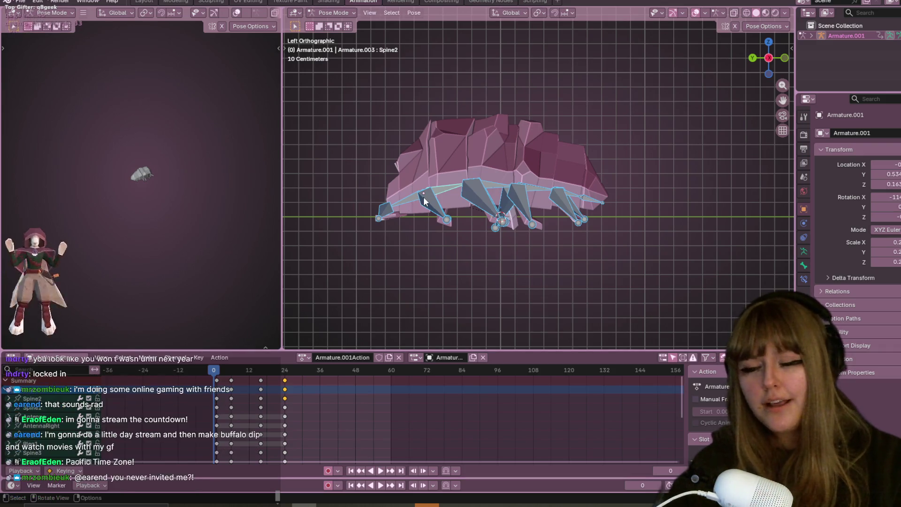
shift+middle_drag(590, 150, 663, 162)
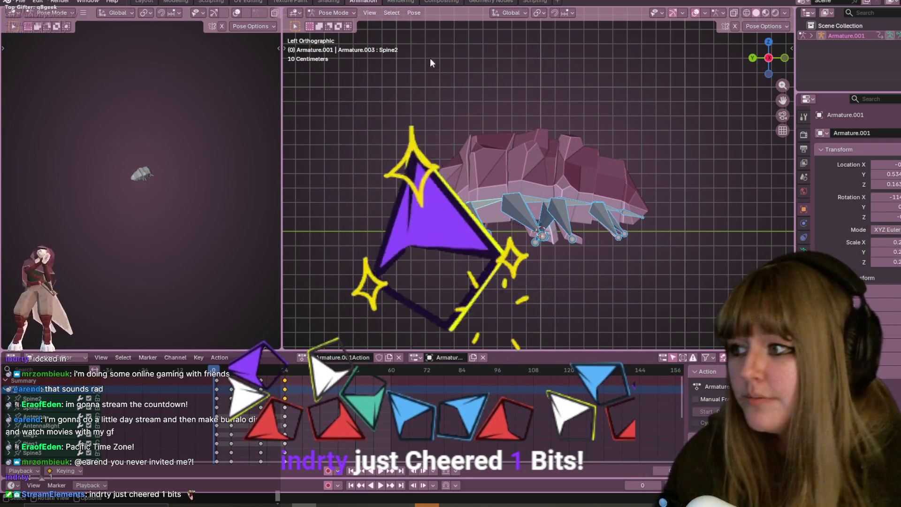
shift+middle_drag(634, 107, 531, 136)
key(space)
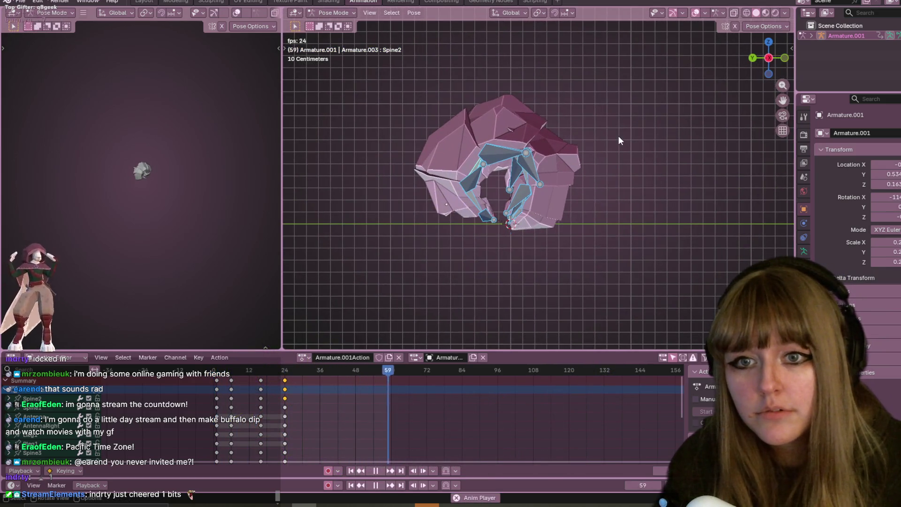
key(space)
click(288, 371)
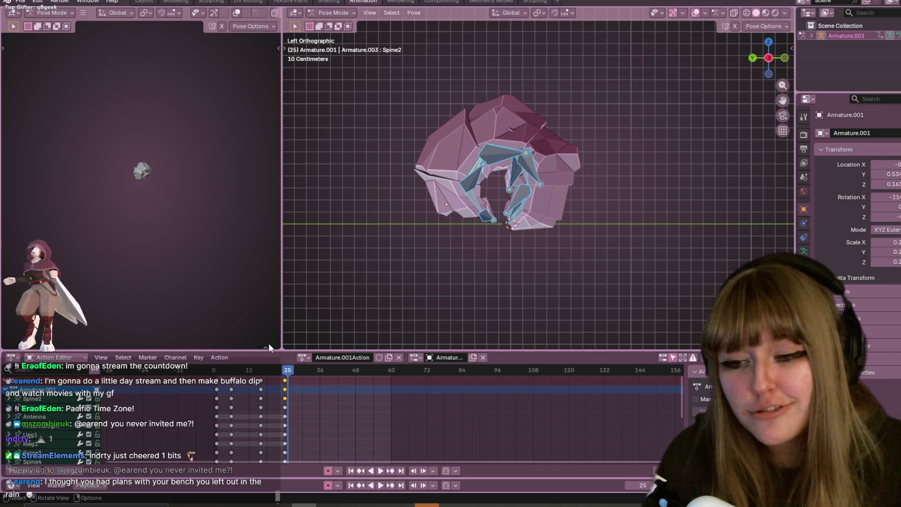
drag(288, 372, 215, 374)
key(space)
key(space)
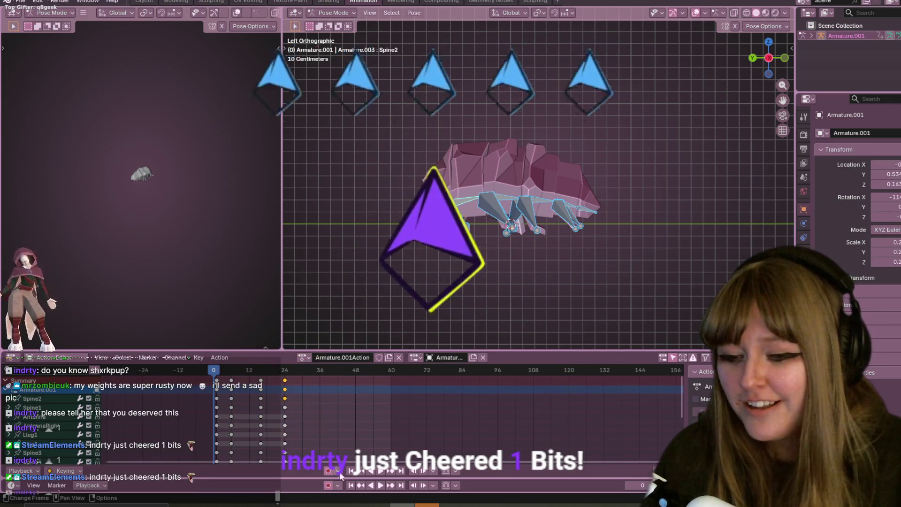
Step: Take a Snipping Tool snip of the area around the pill bug in the viewport
mouse_move(279, 504)
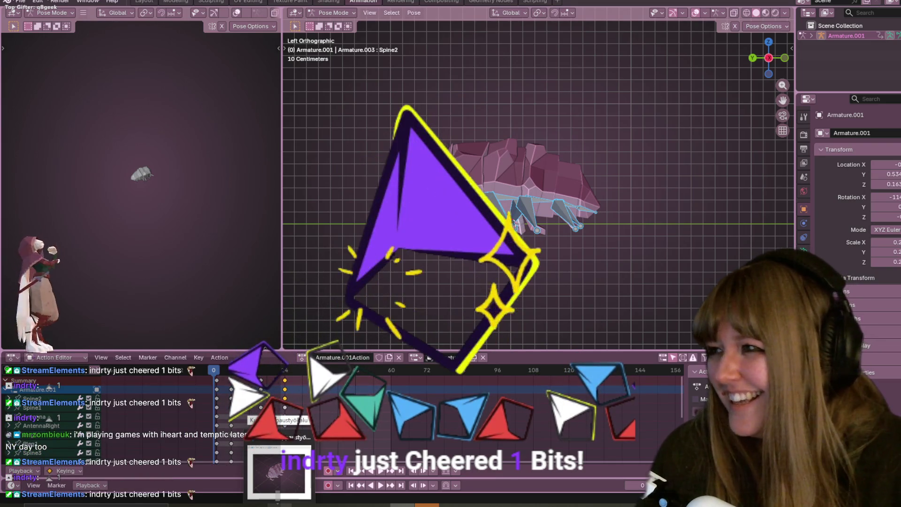
click(280, 472)
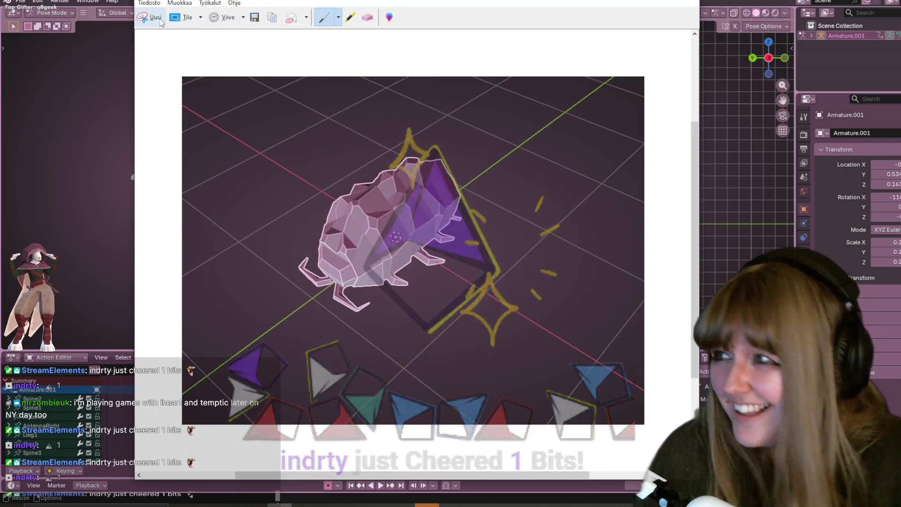
click(158, 20)
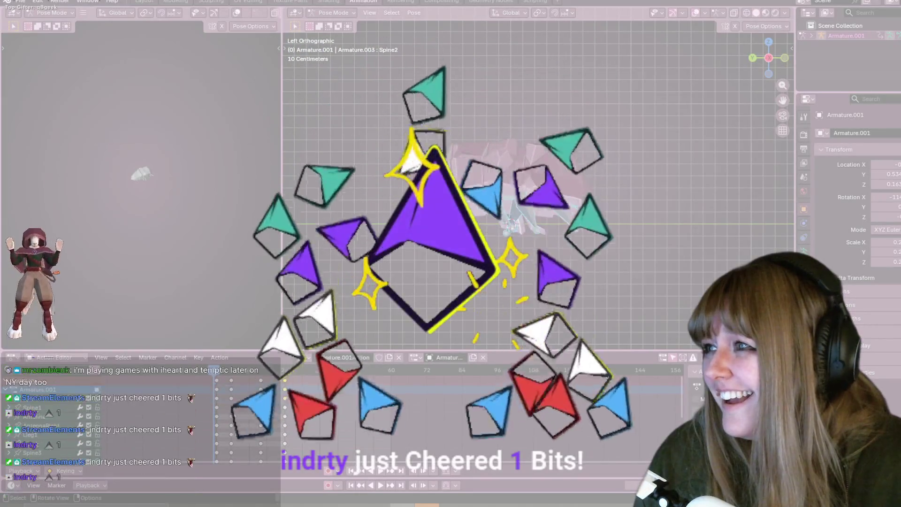
drag(92, 87, 286, 145)
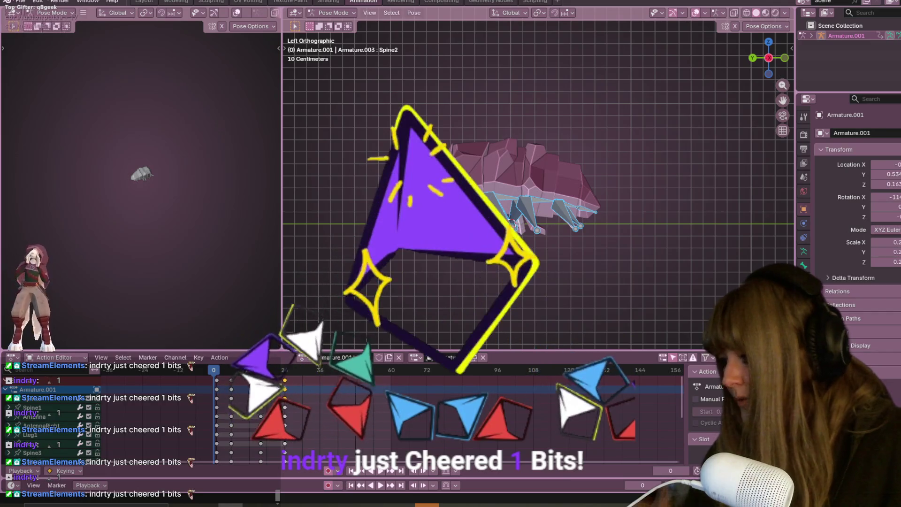
key(XF86AudioLowerVolume)
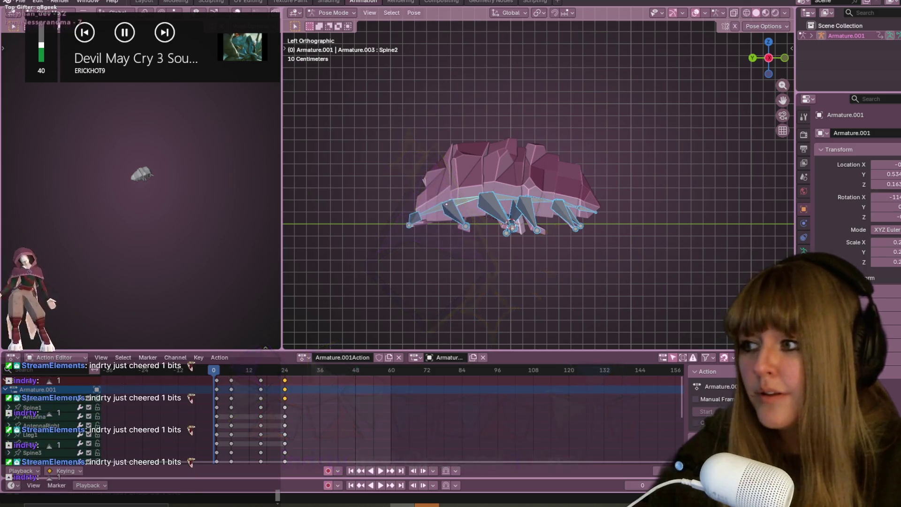
scroll(327, 248, up, 3)
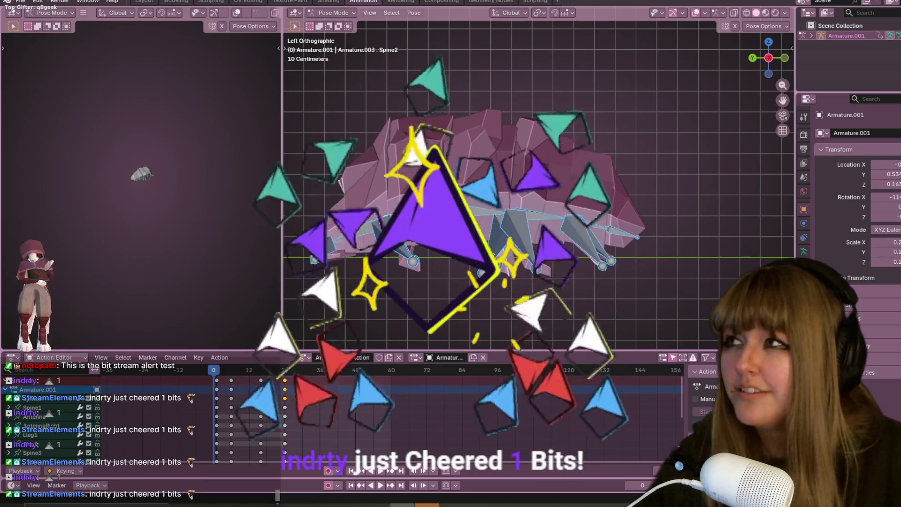
mouse_move(696, 261)
ctrl+middle_down()
mouse_move(702, 155)
mouse_move(615, 117)
ctrl+middle_up()
scroll(489, 157, down, 5)
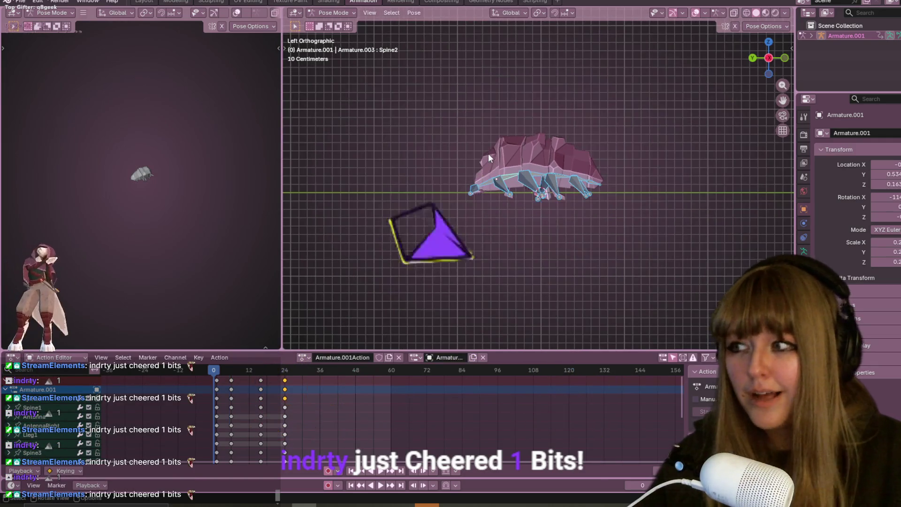
key(space)
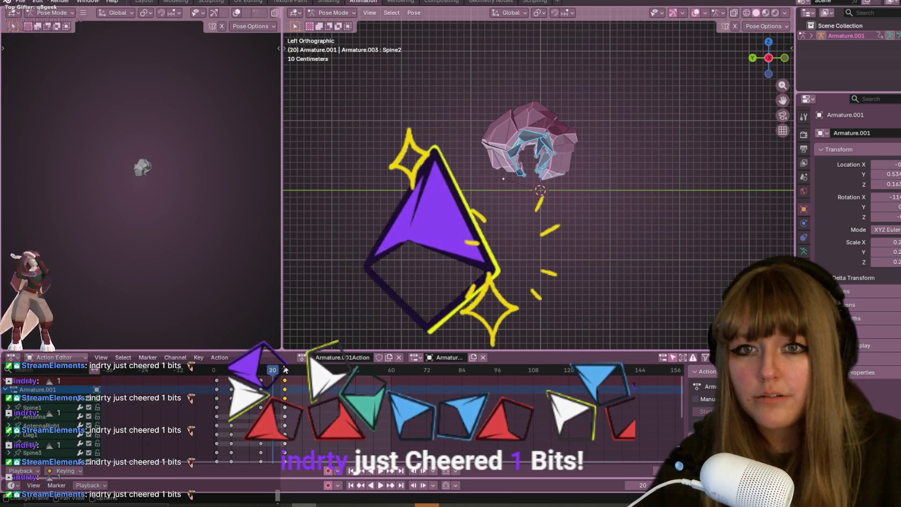
Step: Shift the frame-16 keys earlier to frame 14 and replay to check the timing
key(space)
key(space)
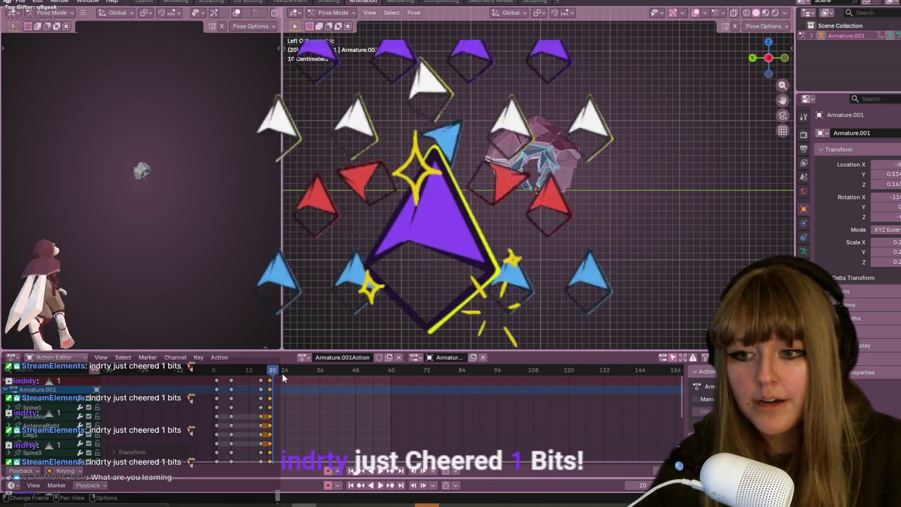
key(space)
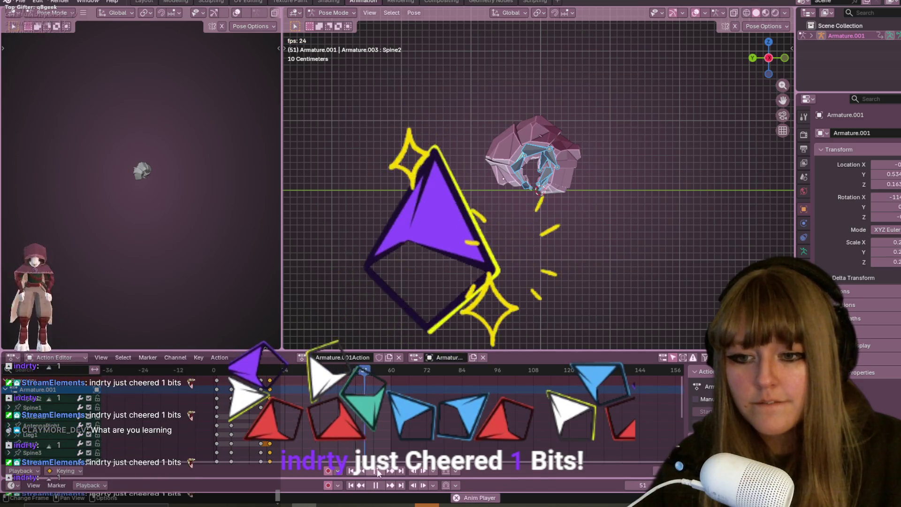
key(shift+Left)
click(262, 389)
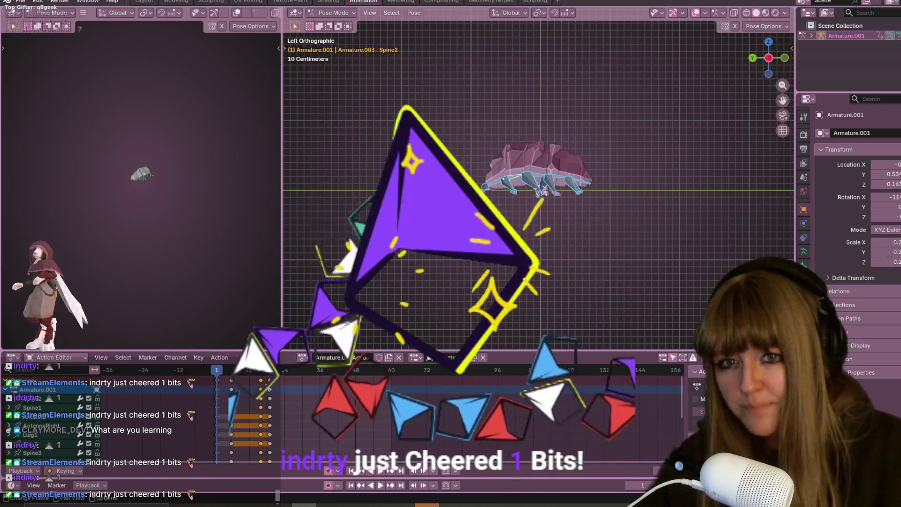
key(g)
drag(262, 389, 259, 389)
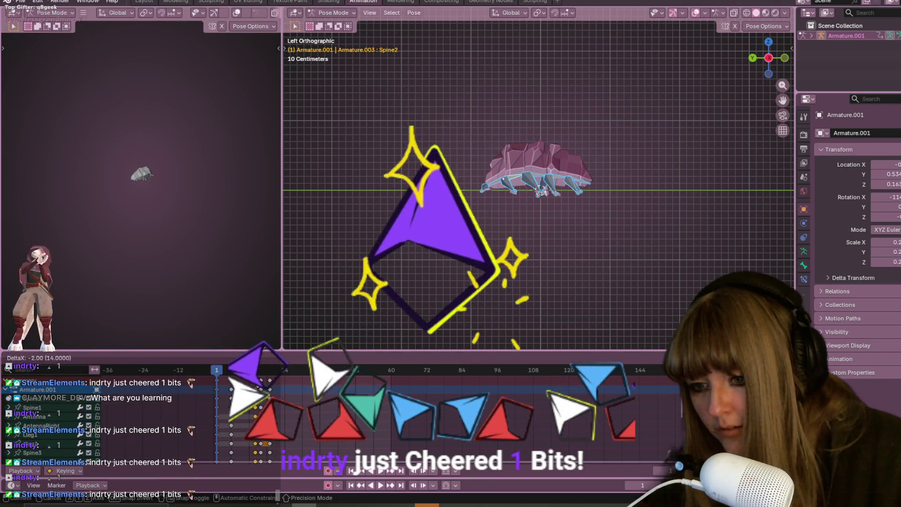
click(256, 389)
key(space)
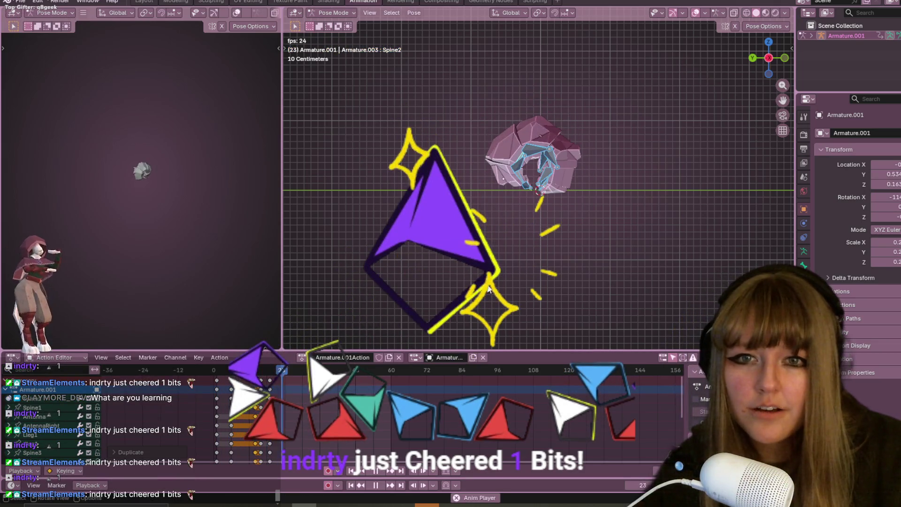
key(Escape)
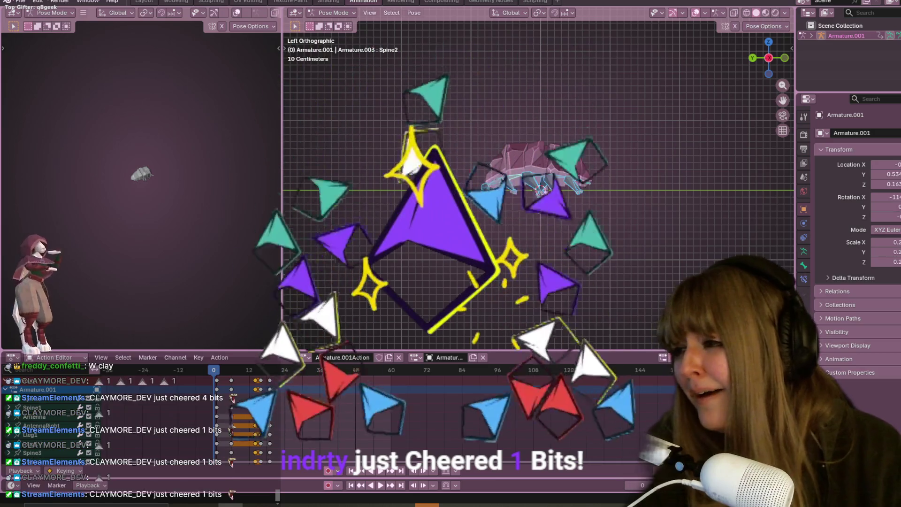
Step: Switch to the Twitch Channel Points page and bring up the Monetization flyout in the sidebar
key(alt+Tab)
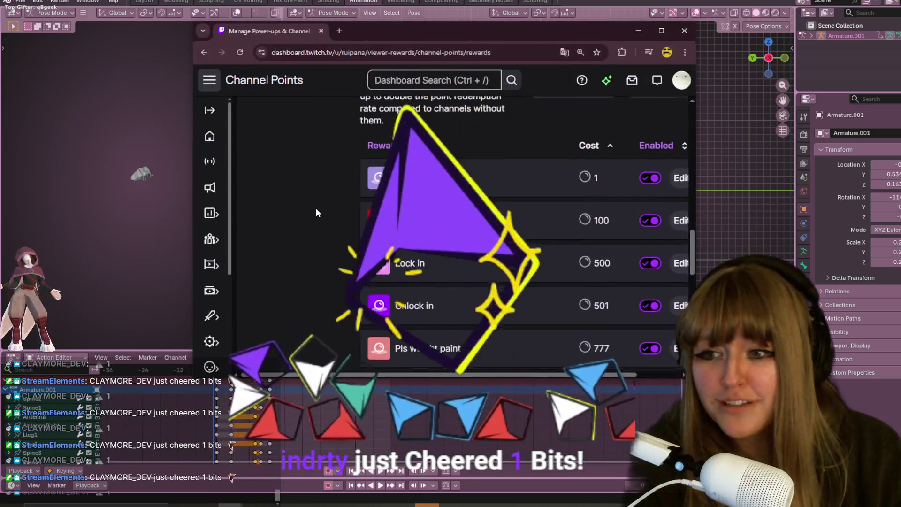
scroll(316, 211, down, 1)
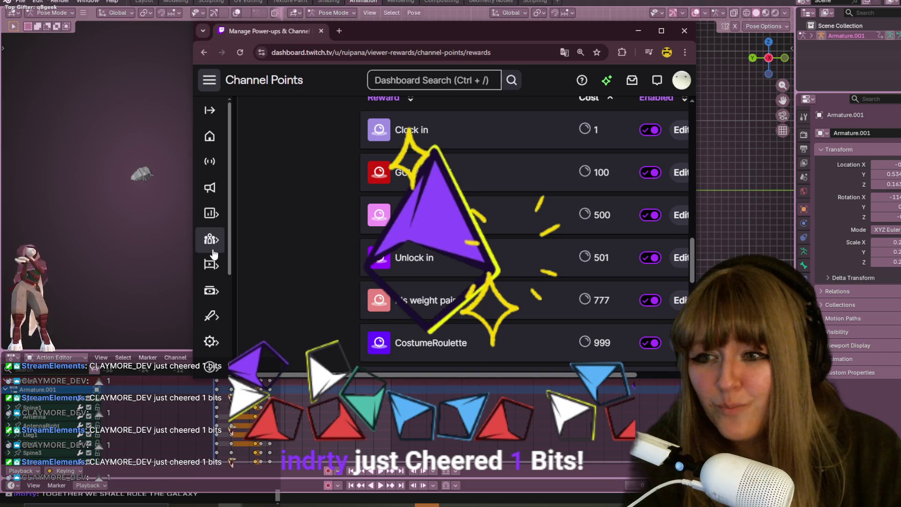
scroll(212, 251, down, 1)
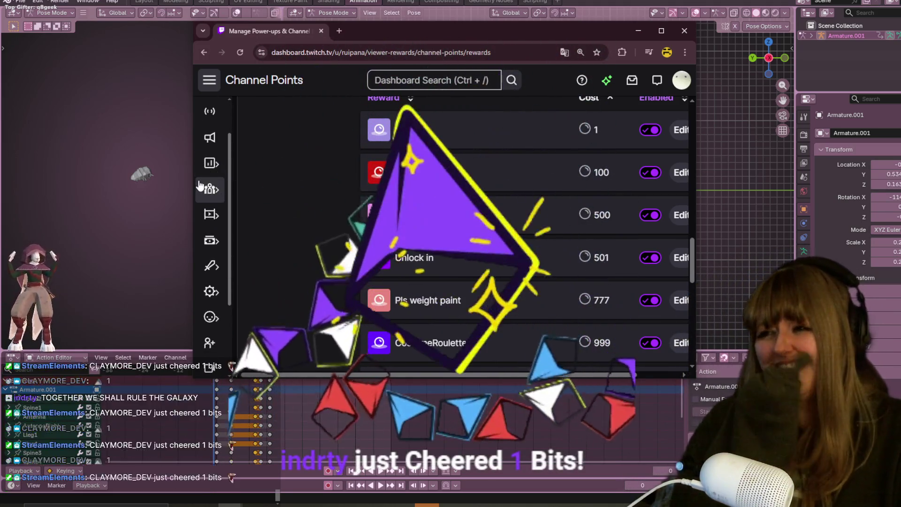
mouse_move(207, 298)
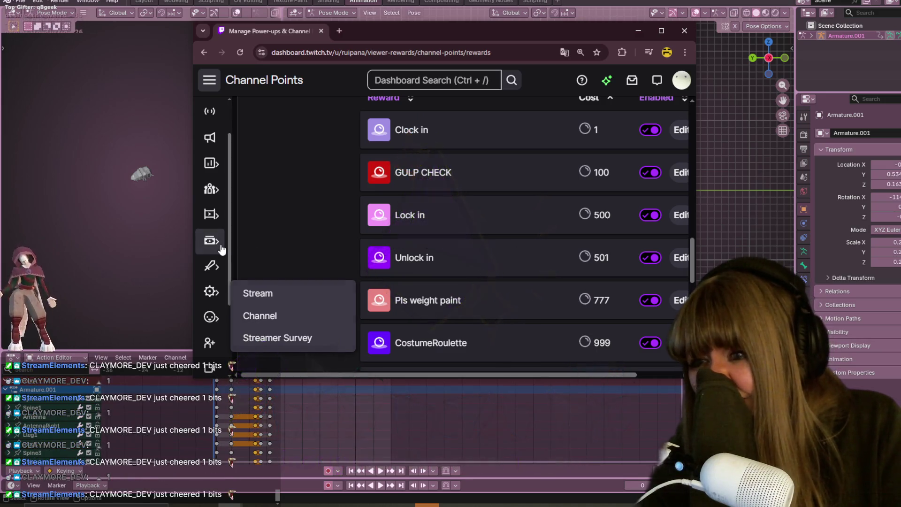
Step: In Bits & Cheering, set Minimum Bits to Cheer to 10 and save
mouse_move(211, 240)
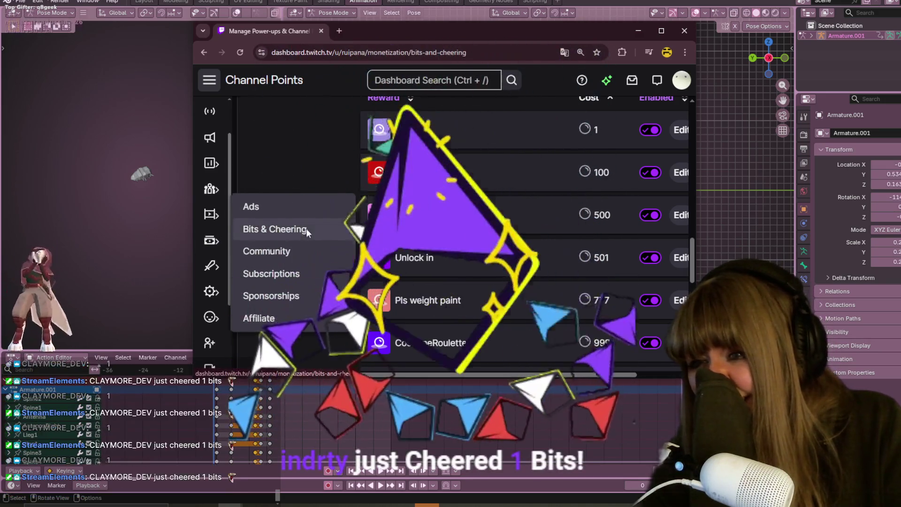
click(305, 230)
click(380, 144)
text(0)
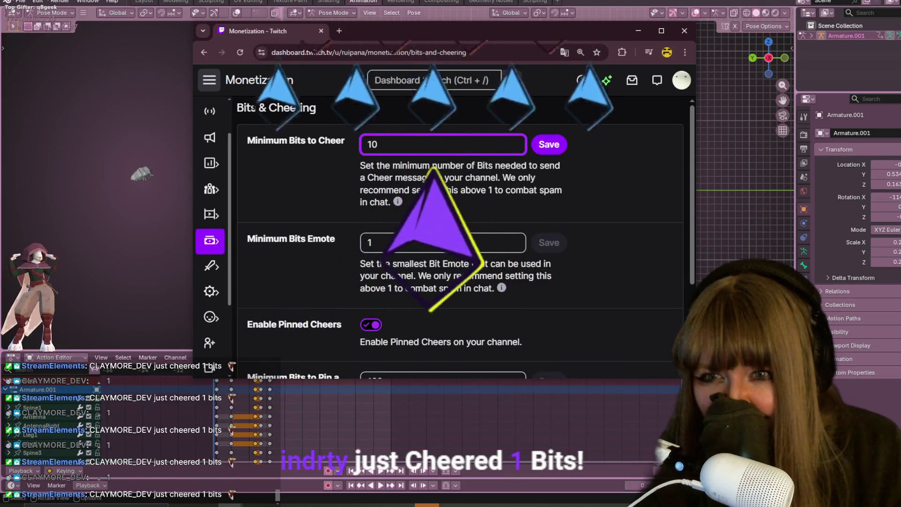
click(554, 147)
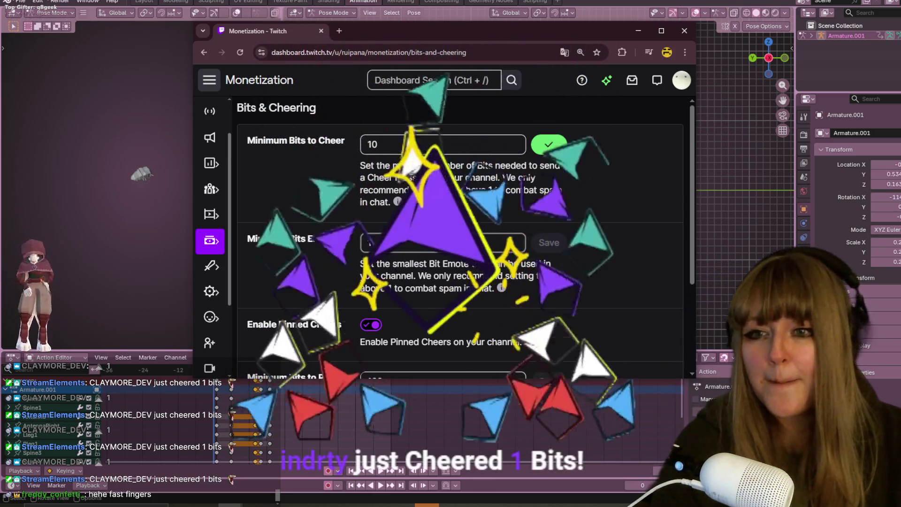
Step: Set Minimum Bits Emote to 10, save it, and close the browser
click(515, 244)
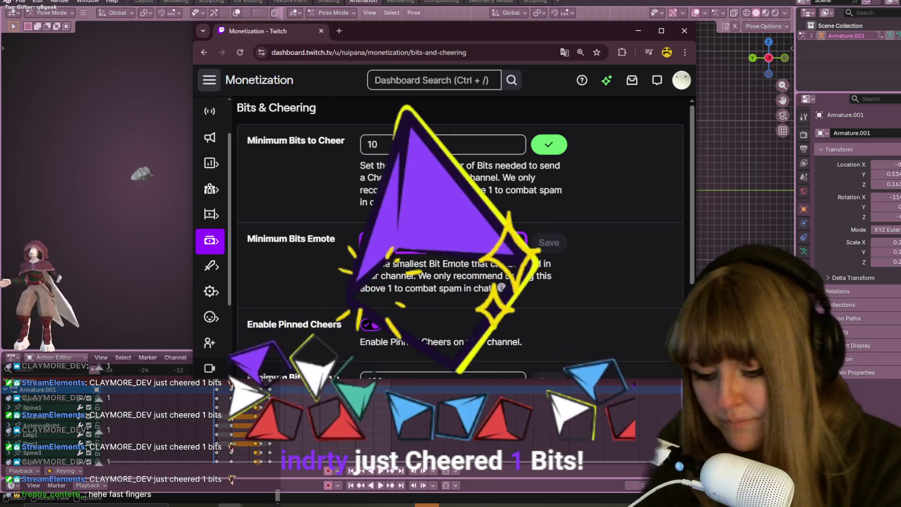
text(00)
key(BackSpace)
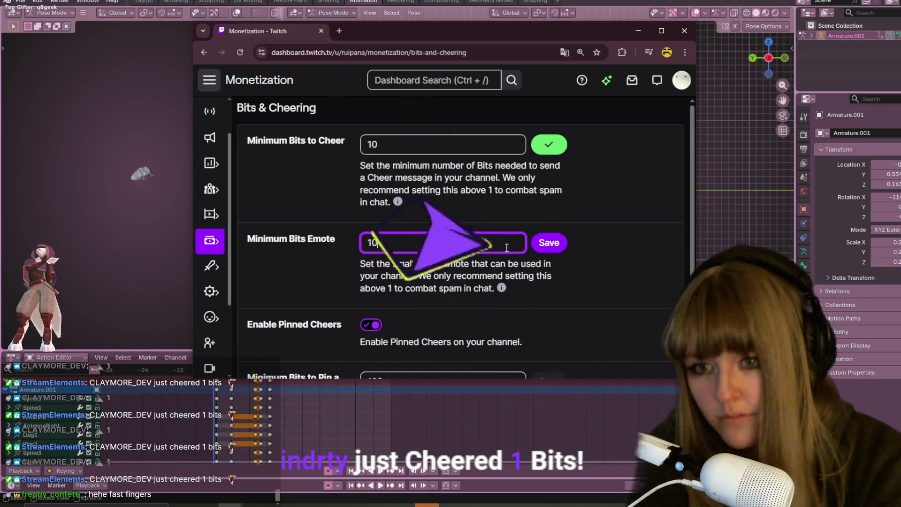
click(554, 246)
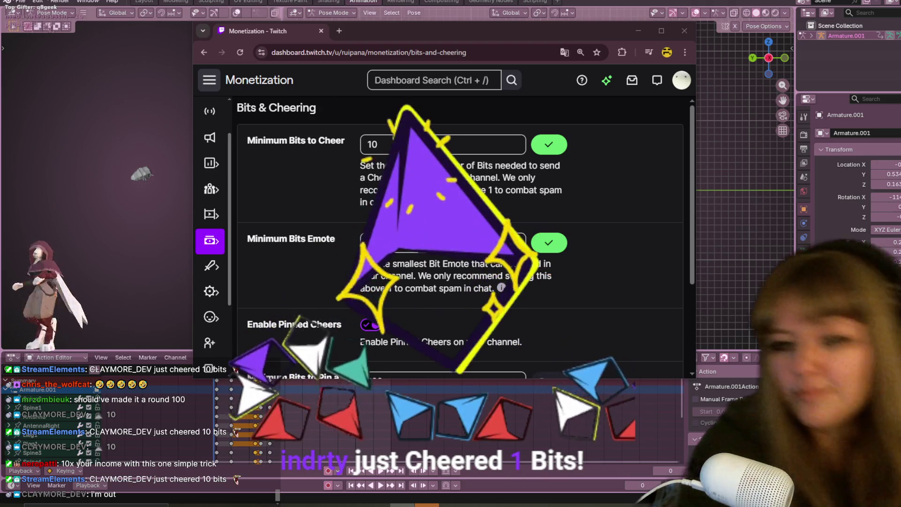
click(135, 44)
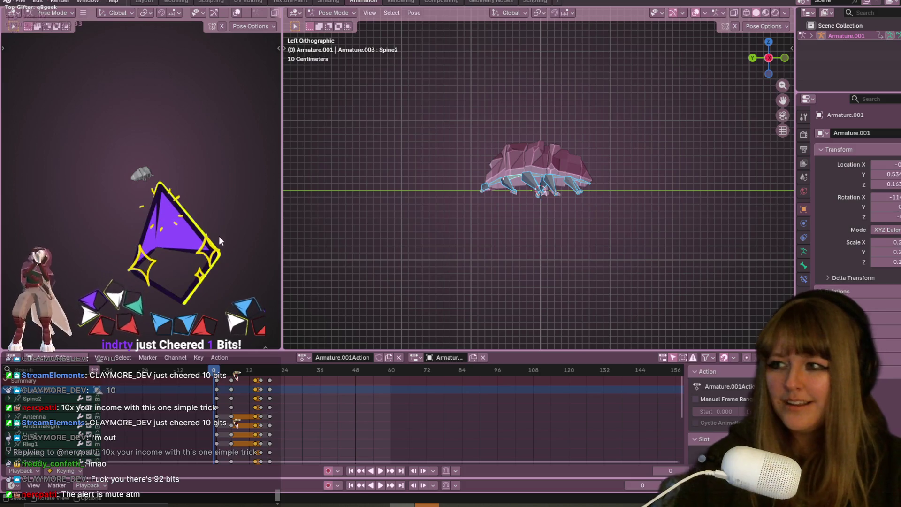
Step: Orbit the view around the pill-bug rig, then skip ahead in the streamer's past broadcast
middle_drag(532, 168, 561, 225)
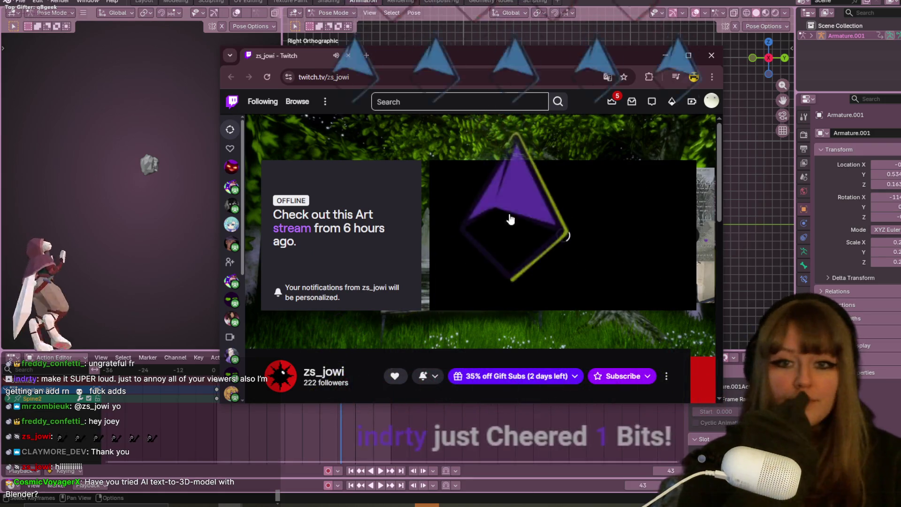
click(578, 285)
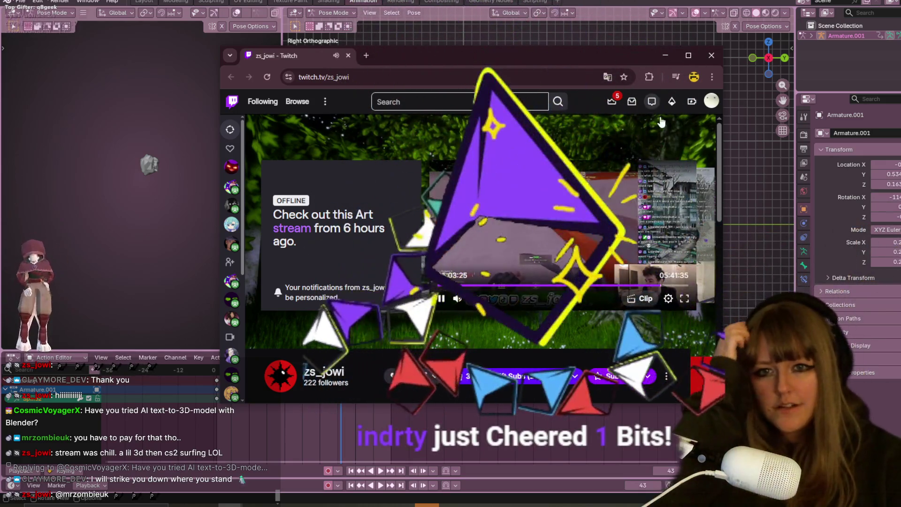
Step: Close the Twitch window to return to Blender
click(712, 54)
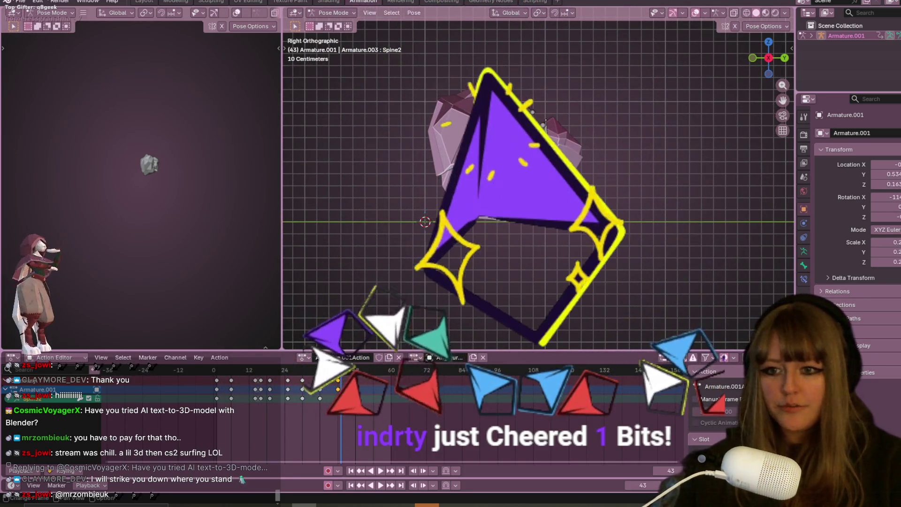
Step: Around frame 47, rotate and move the spine bone to tighten the rolled ball
key(space)
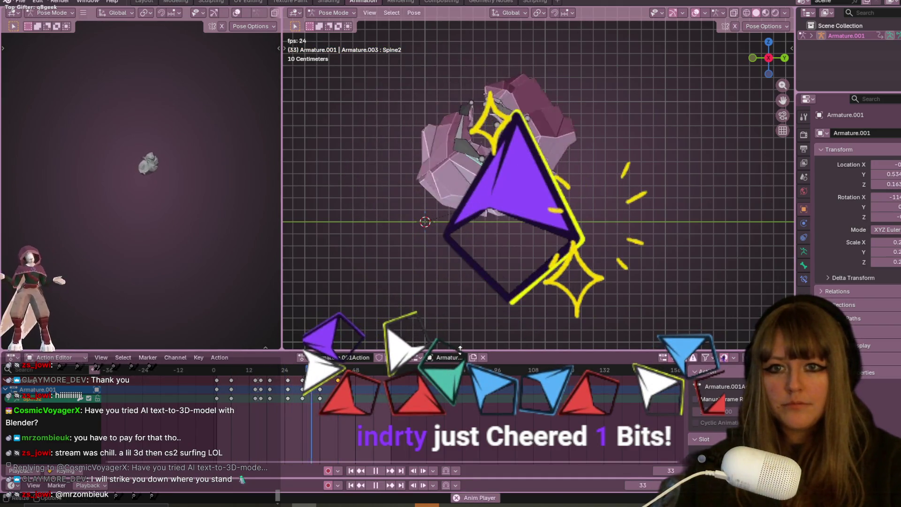
mouse_move(329, 370)
mouse_down()
mouse_move(298, 370)
mouse_move(356, 369)
mouse_up()
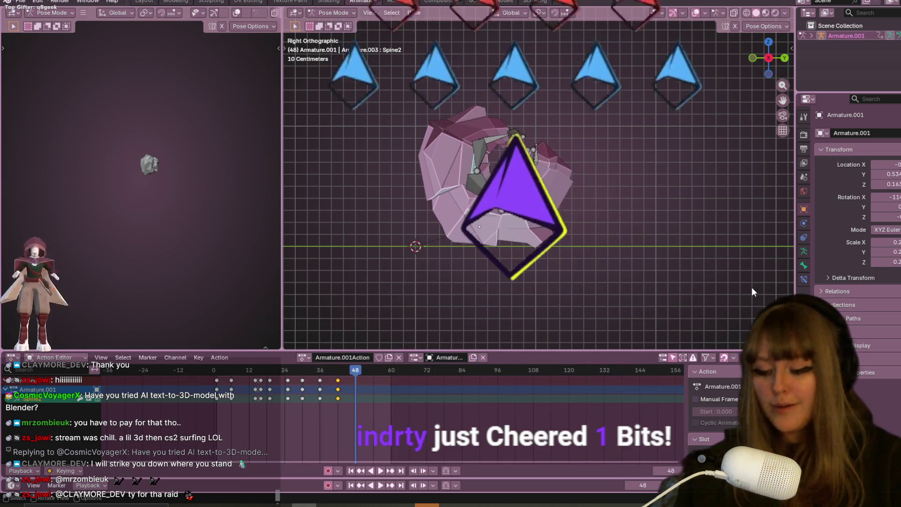
shift+middle_drag(749, 285, 717, 275)
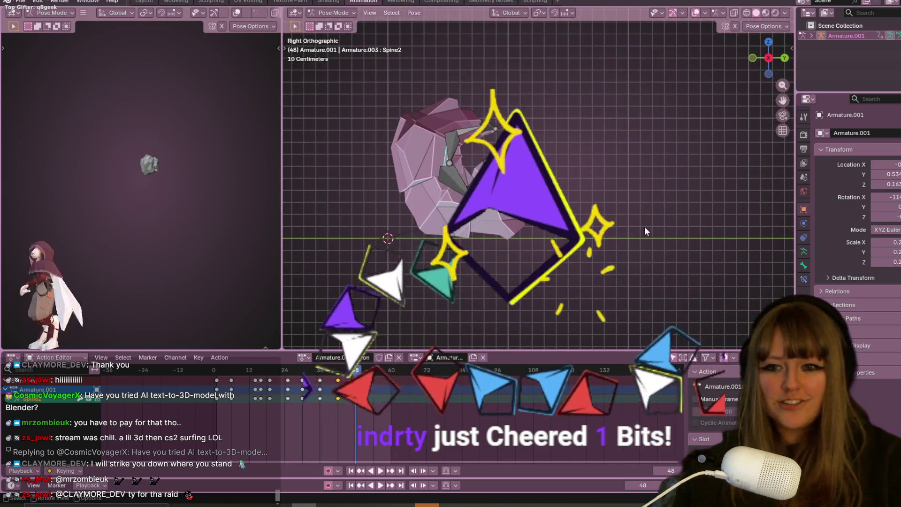
key(r)
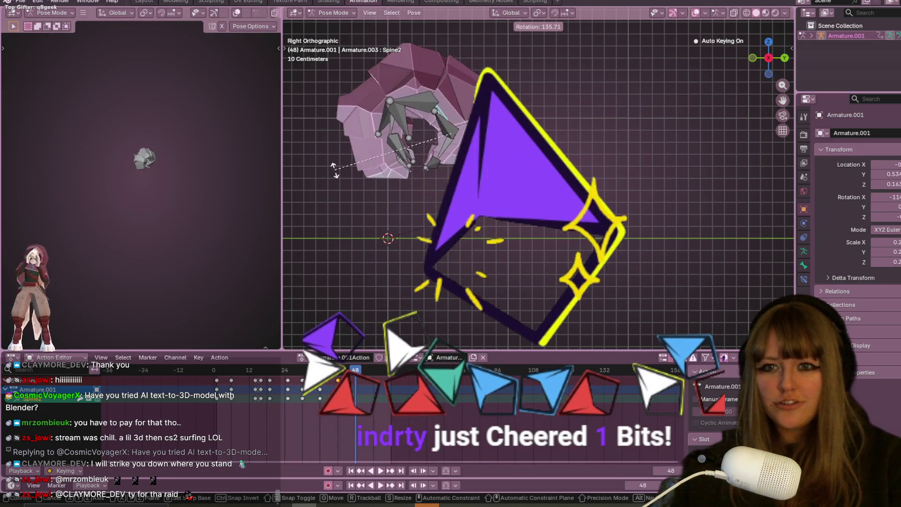
click(324, 141)
key(g)
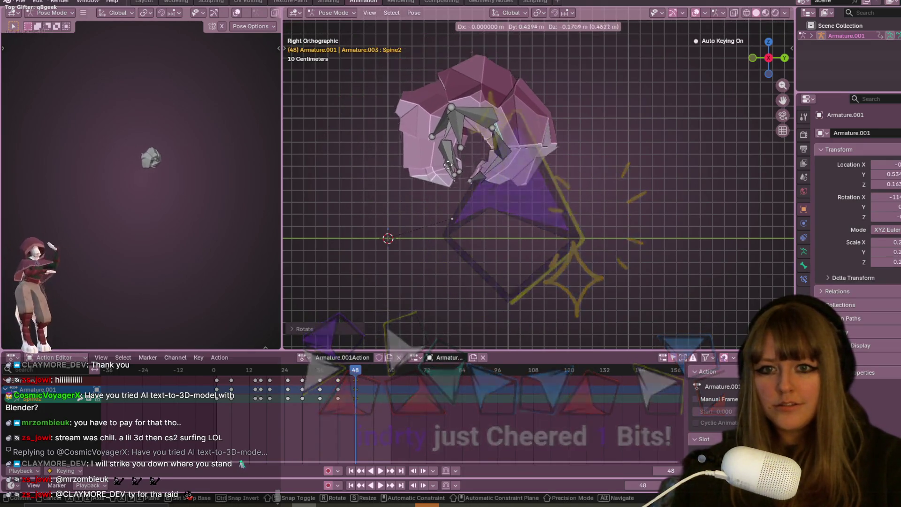
click(453, 220)
Step: Replay the curl and move the closing keyframes earlier to frame 49
key(space)
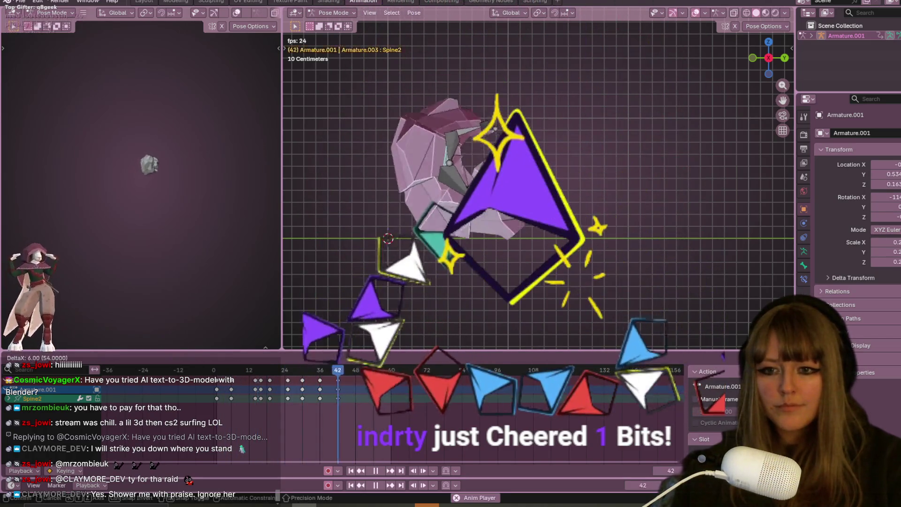
key(space)
scroll(464, 280, down, 4)
key(space)
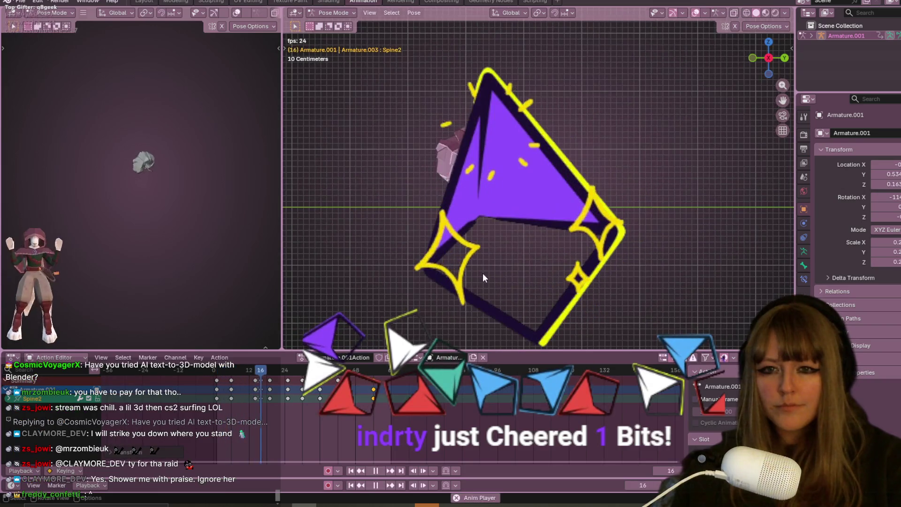
key(space)
scroll(485, 279, up, 3)
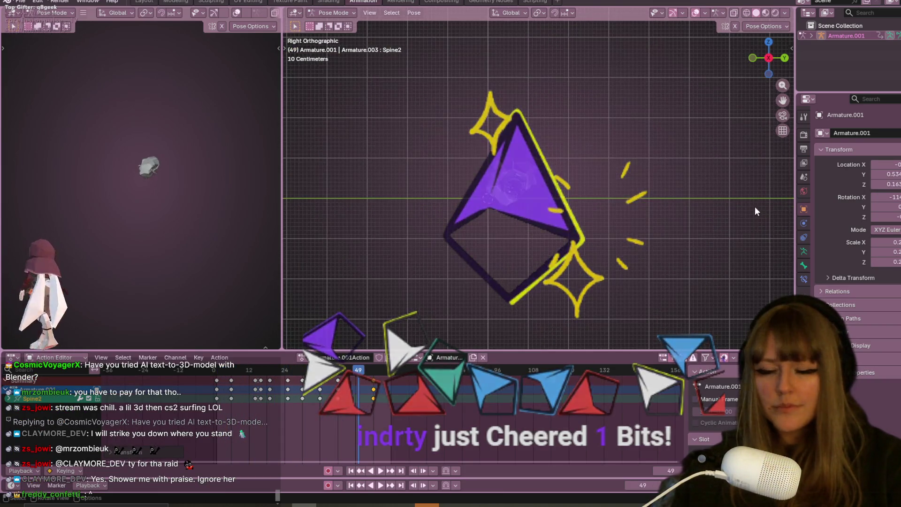
drag(373, 380, 278, 370)
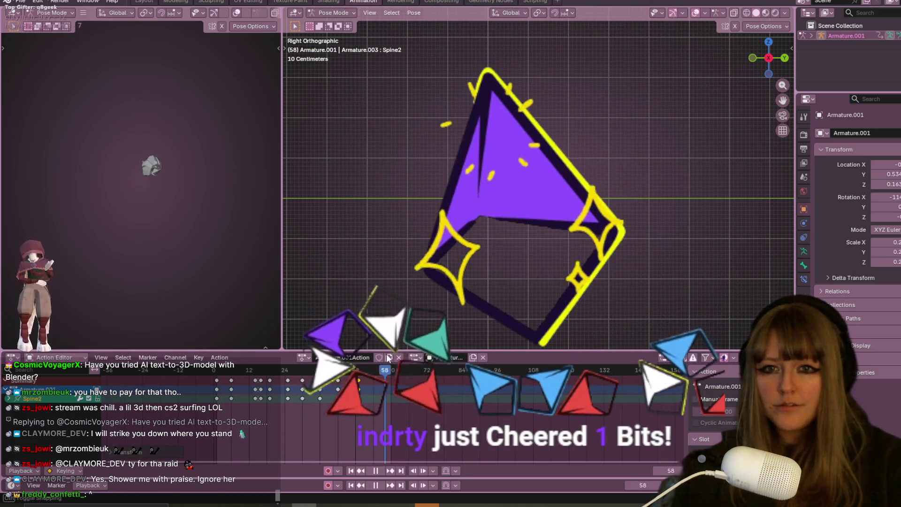
mouse_move(234, 388)
mouse_down()
mouse_move(324, 391)
mouse_move(250, 399)
mouse_up()
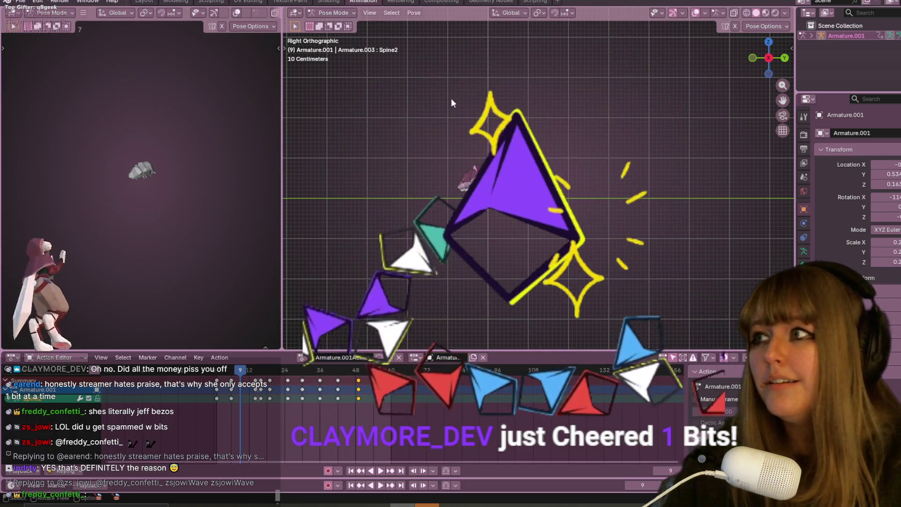
Step: Orbit and zoom in on the pill-bug rig, then switch to a flat side view
mouse_move(615, 164)
middle_down()
mouse_move(629, 202)
mouse_move(617, 125)
mouse_move(633, 288)
mouse_move(611, 253)
mouse_move(638, 122)
mouse_move(630, 110)
mouse_move(629, 155)
mouse_move(356, 155)
middle_up()
scroll(624, 234, up, 2)
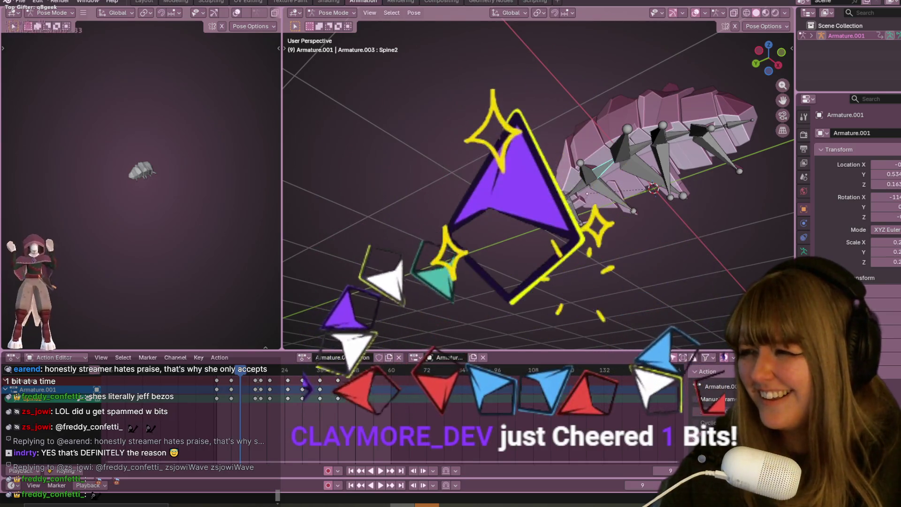
scroll(592, 56, up, 1)
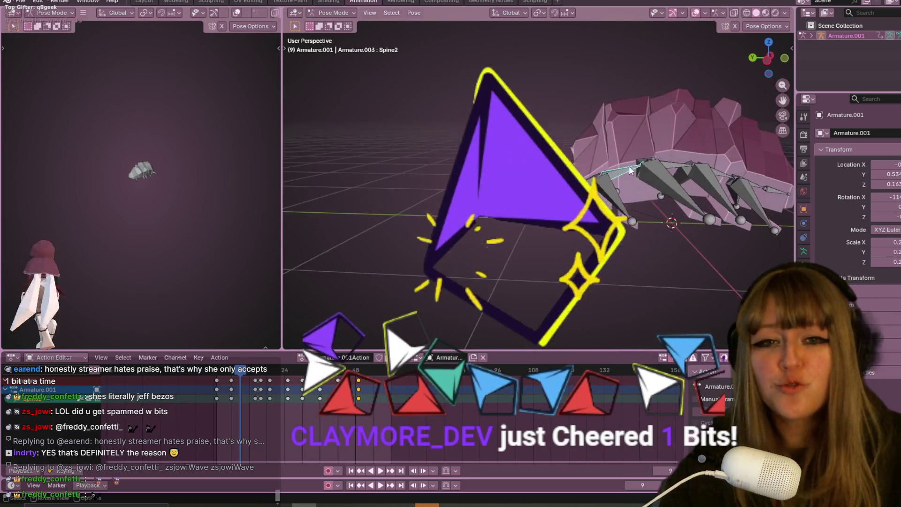
key(ctrl+KP_3)
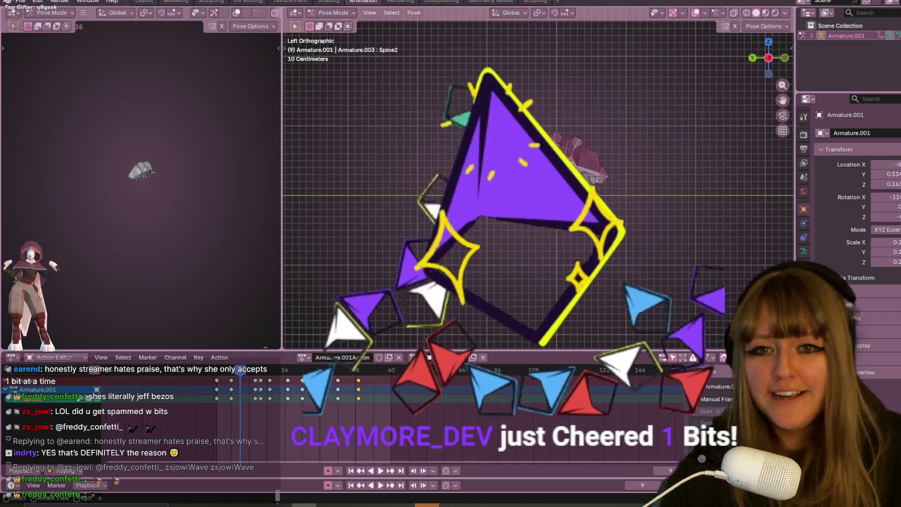
Step: Play back the curl animation, then select the keyframes at frame 48 and then frame 23
key(space)
key(space)
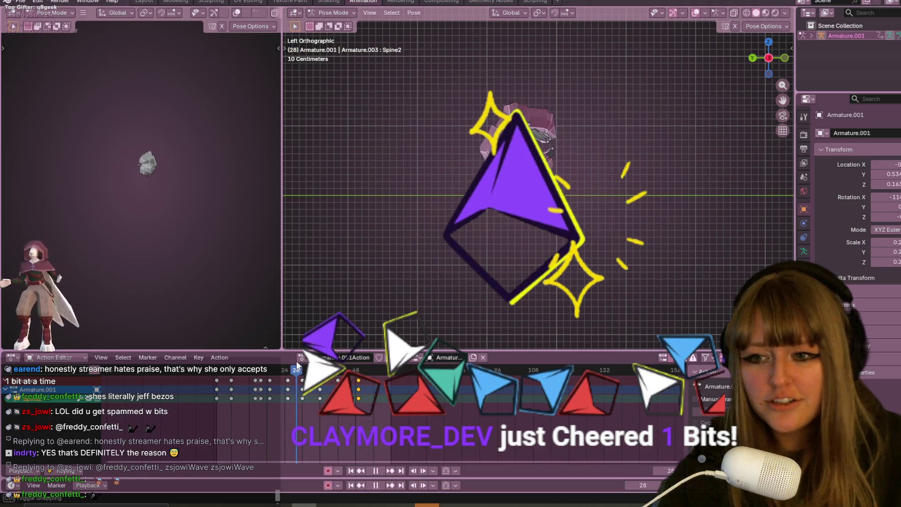
mouse_move(282, 365)
mouse_down()
mouse_move(303, 376)
mouse_move(282, 378)
mouse_up()
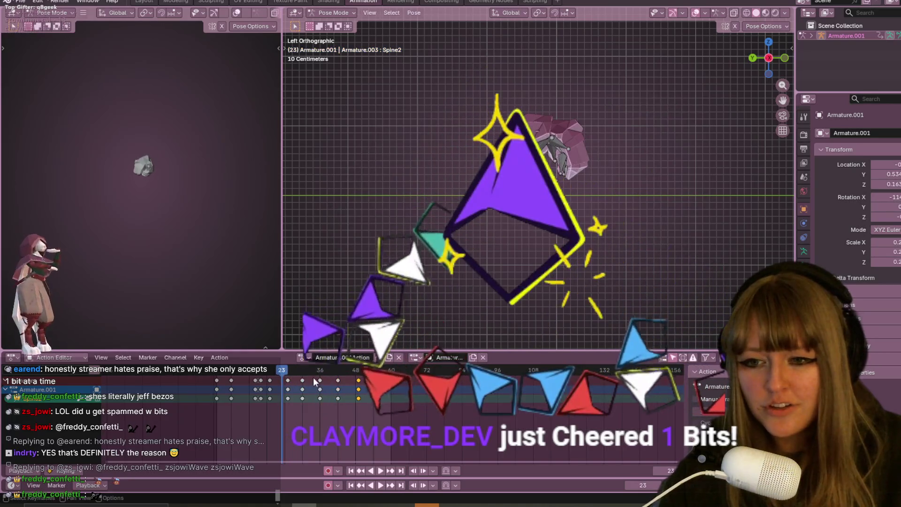
shift+click(359, 389)
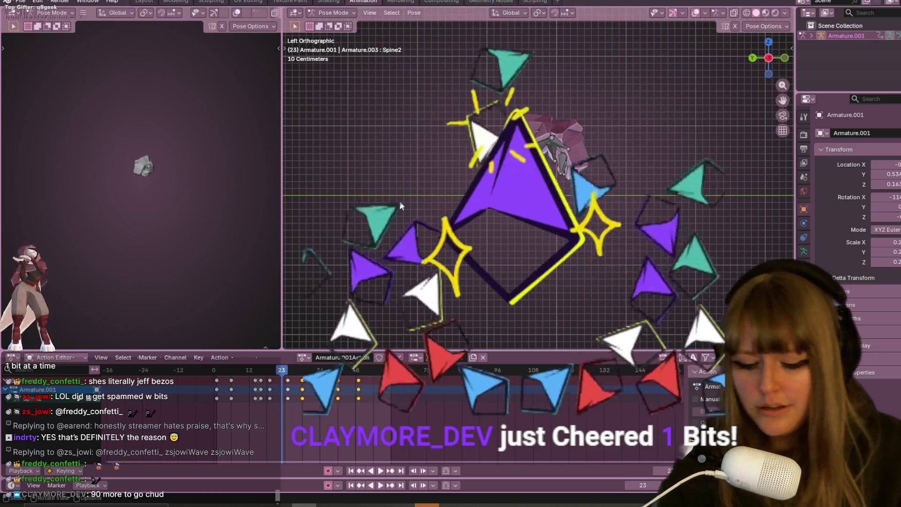
shift+click(287, 385)
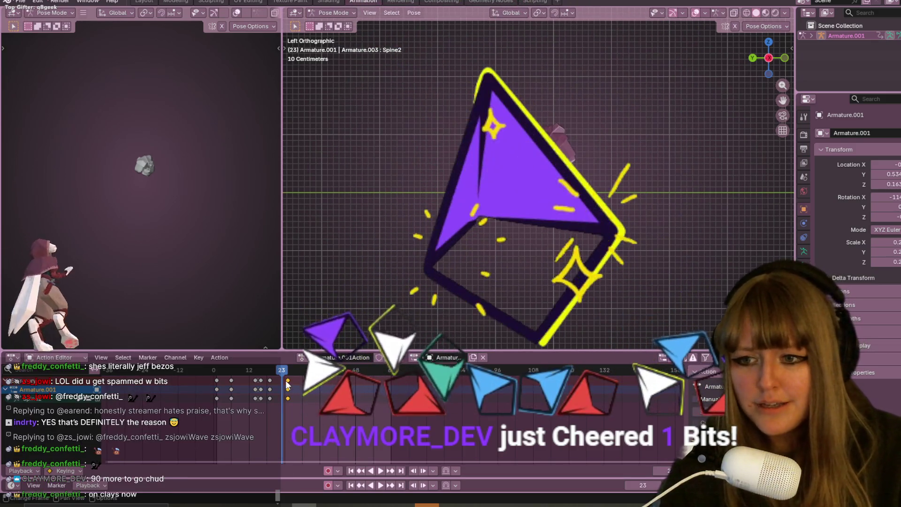
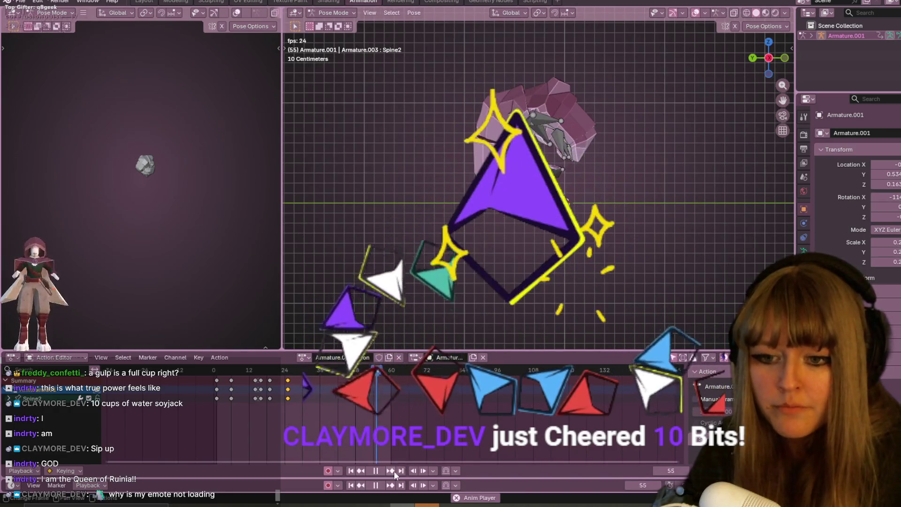
Step: Stop playback at frame 25, step back to frame 22, and play the curl
click(375, 470)
click(287, 370)
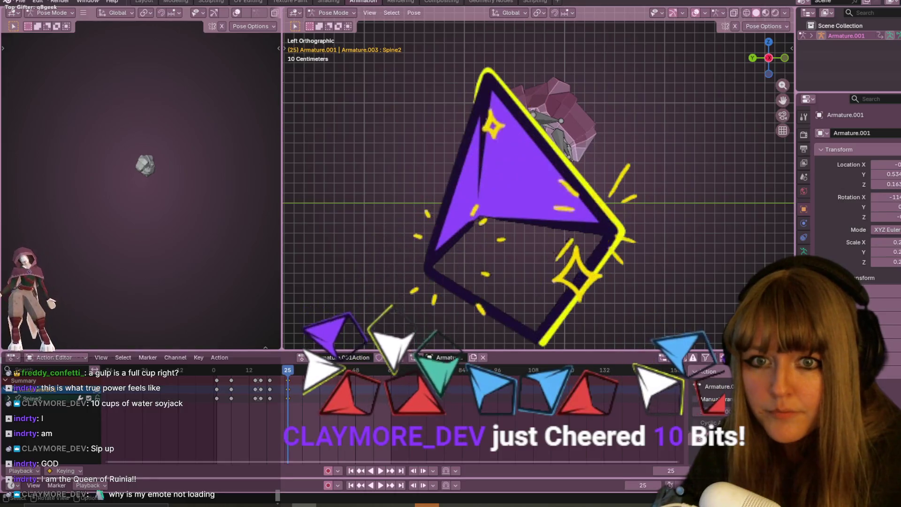
key(Left)
key(Left)
key(Left)
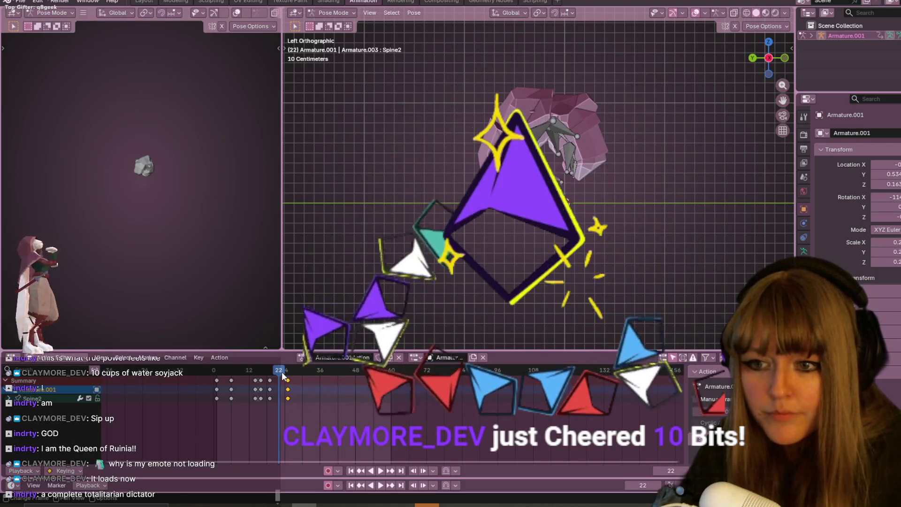
key(space)
Step: Scrub the curl from frame 8 through frame 21, then play it again from the start
drag(281, 372, 275, 372)
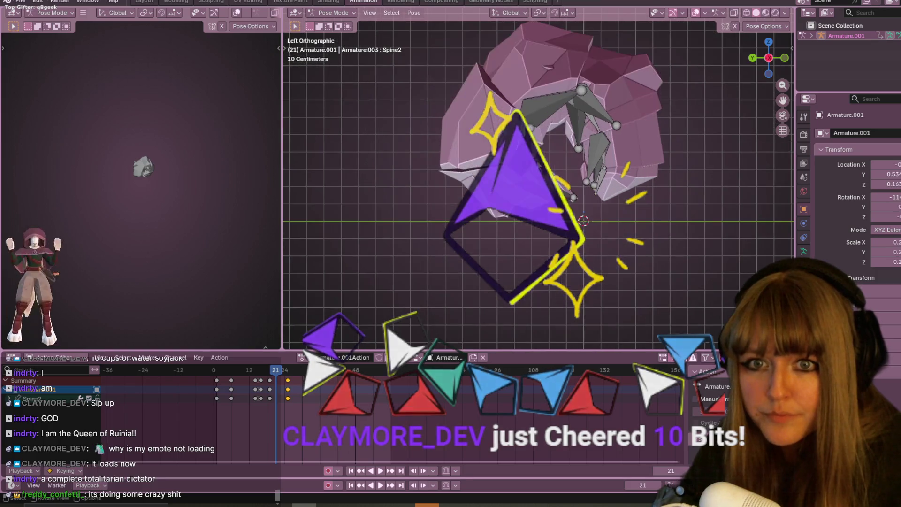
scroll(520, 151, up, 3)
drag(524, 146, 520, 152)
key(space)
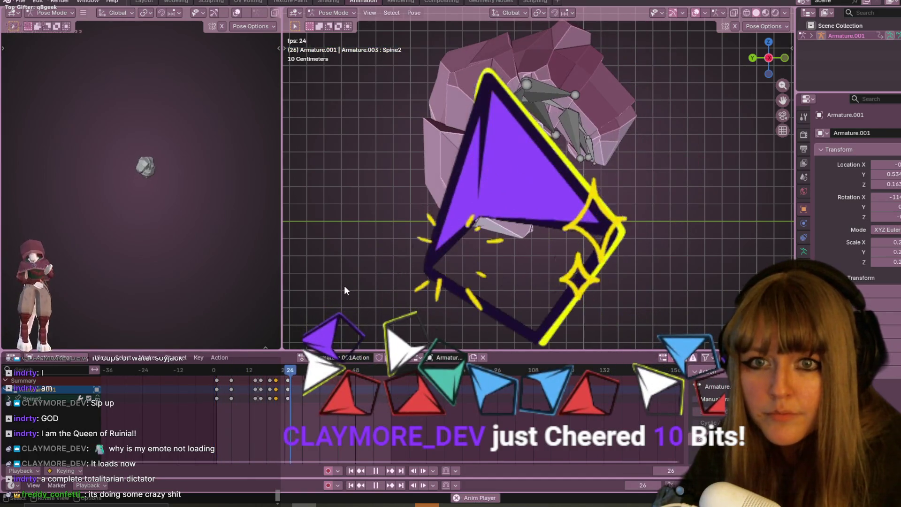
click(235, 374)
drag(235, 380, 271, 377)
key(space)
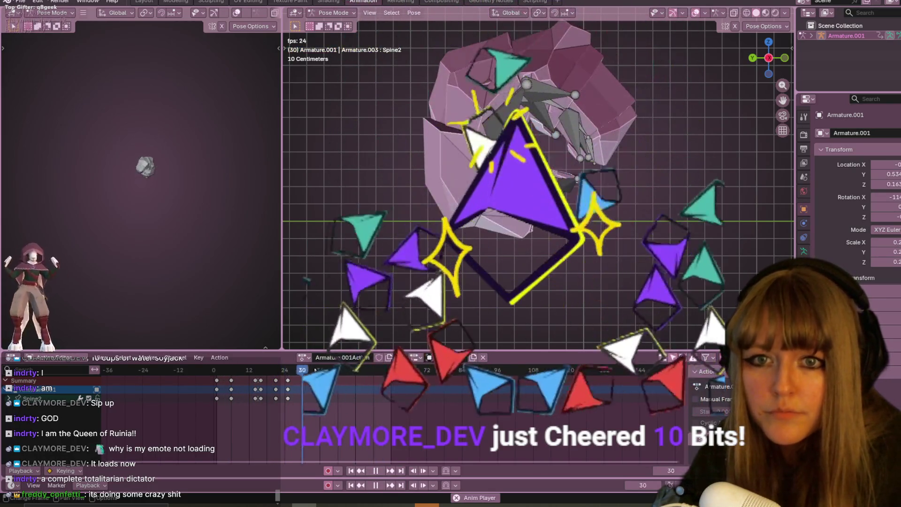
Step: Select all bones, scrub frames 16–19, then play from frame 1 and stop playback
key(a)
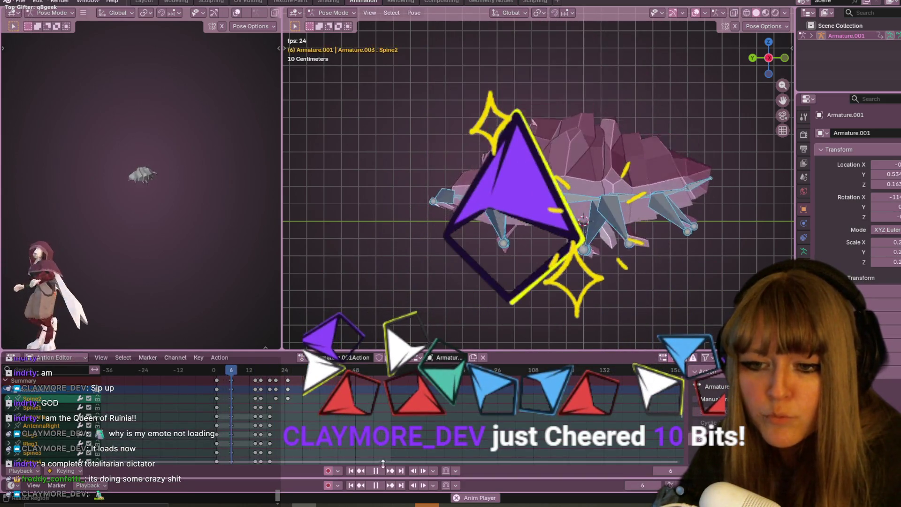
click(261, 372)
drag(261, 372, 271, 375)
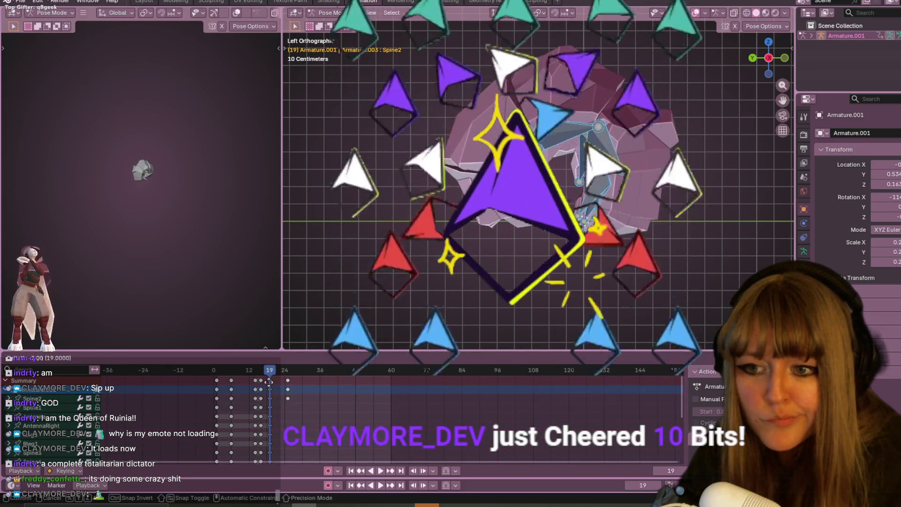
click(219, 371)
key(space)
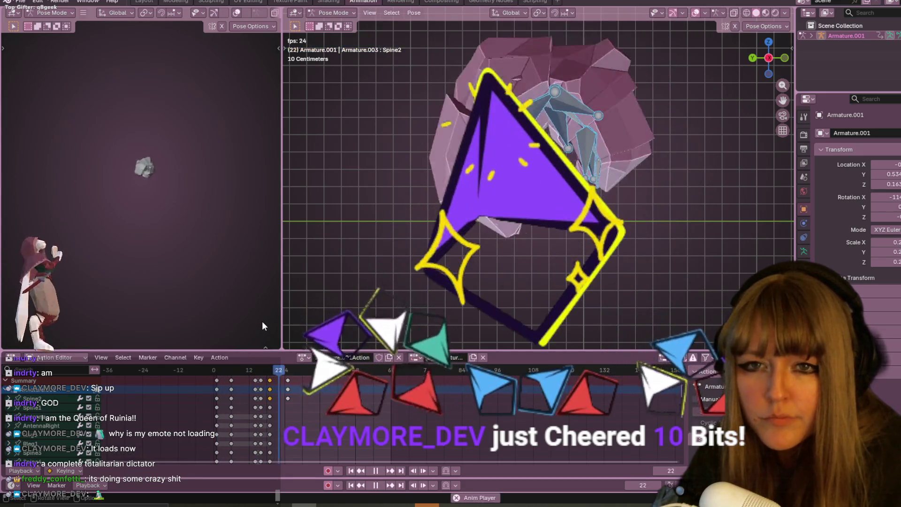
drag(241, 380, 213, 371)
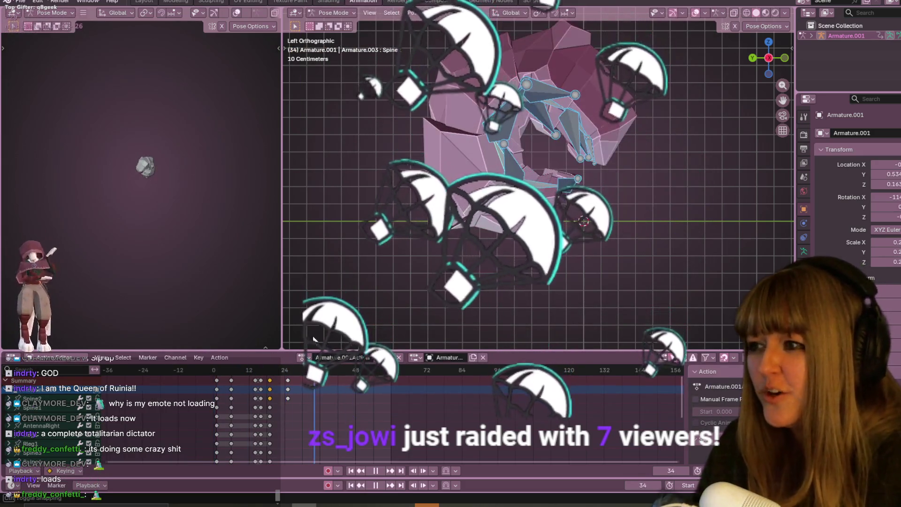
key(Escape)
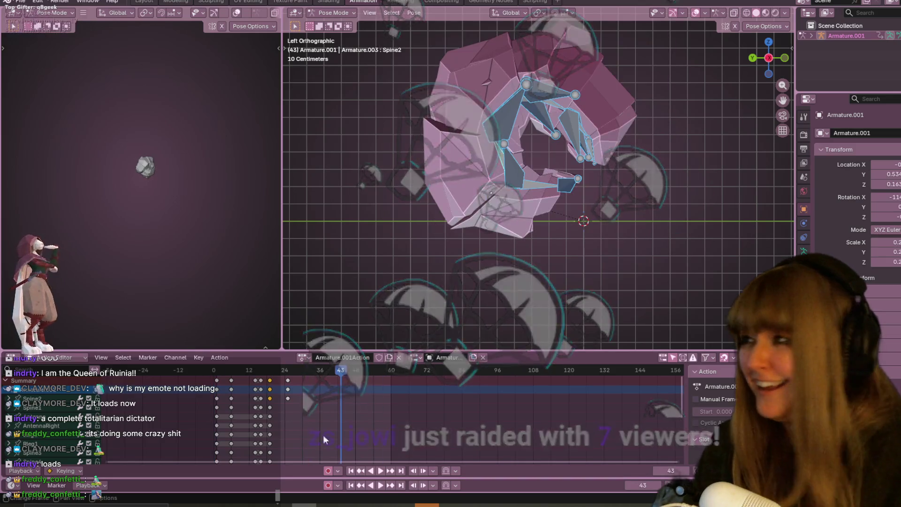
key(space)
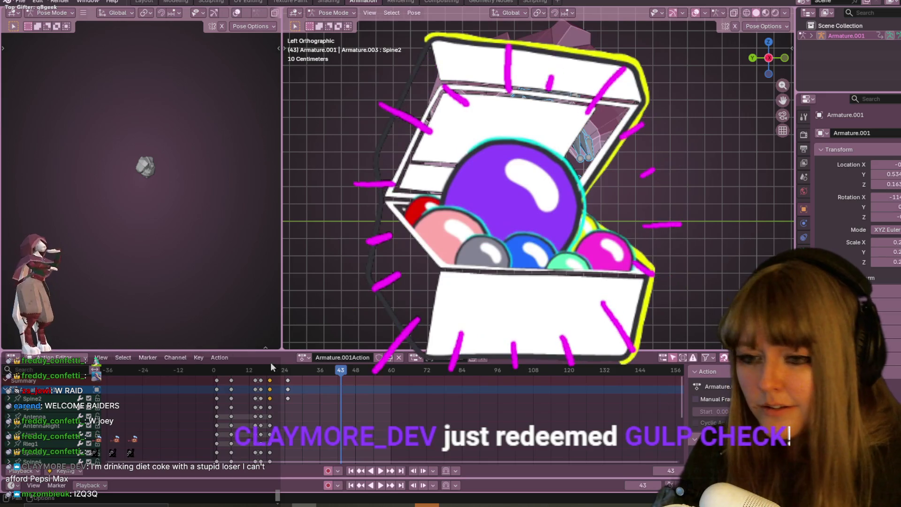
key(space)
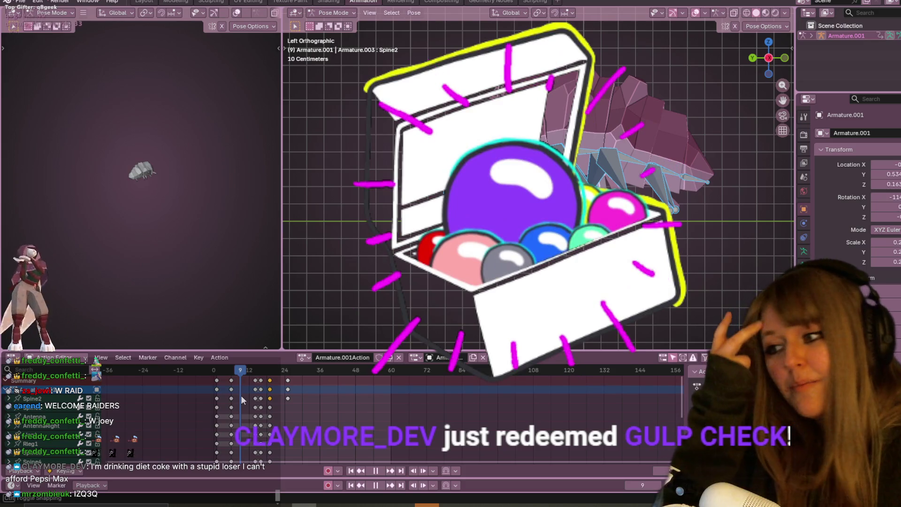
drag(241, 396, 379, 383)
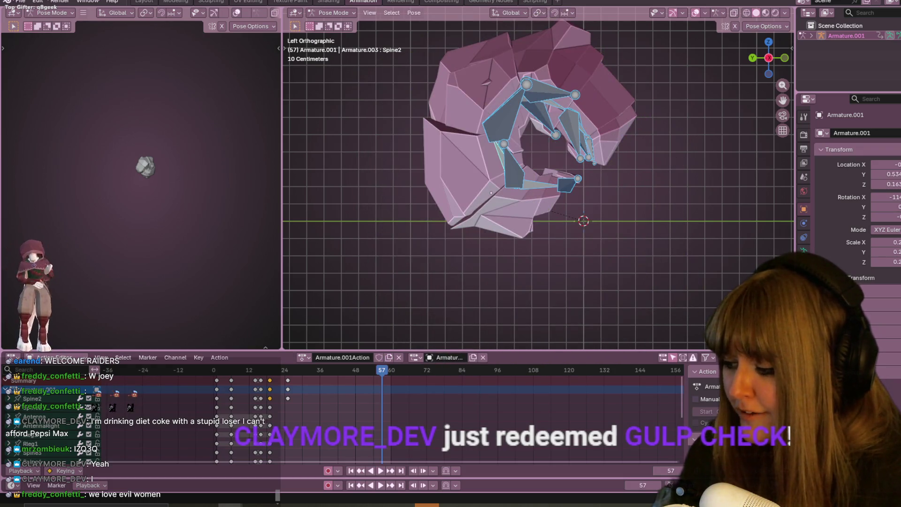
key(super+d)
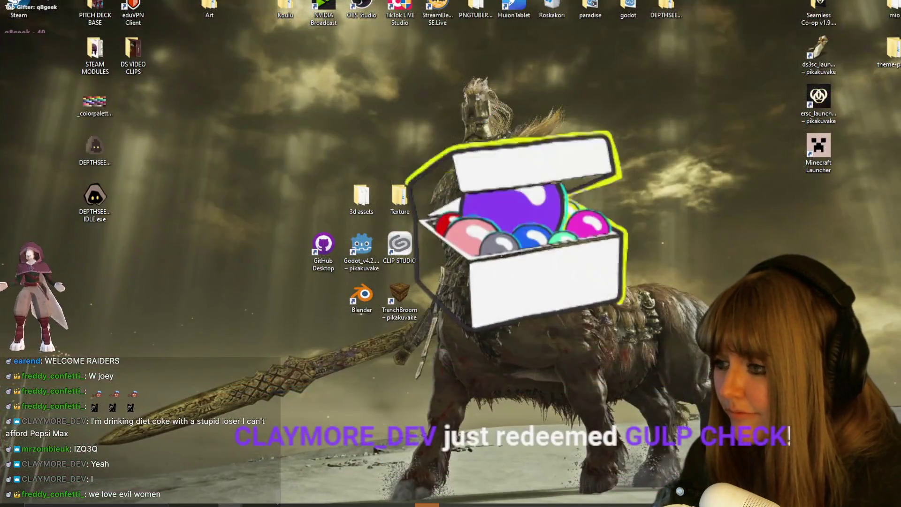
key(super+d)
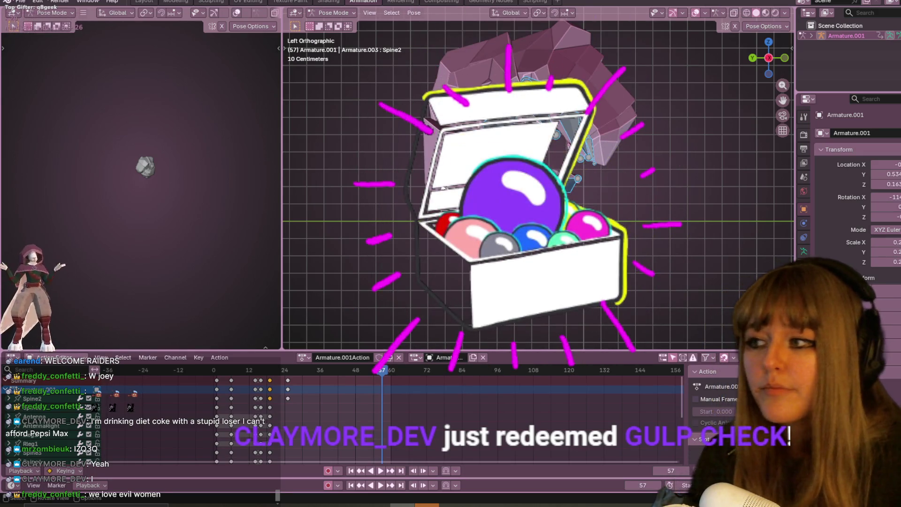
Step: Stop at frame 24, slide that keyframe column one frame earlier, and play the retimed curl
shift+middle_drag(583, 127, 605, 172)
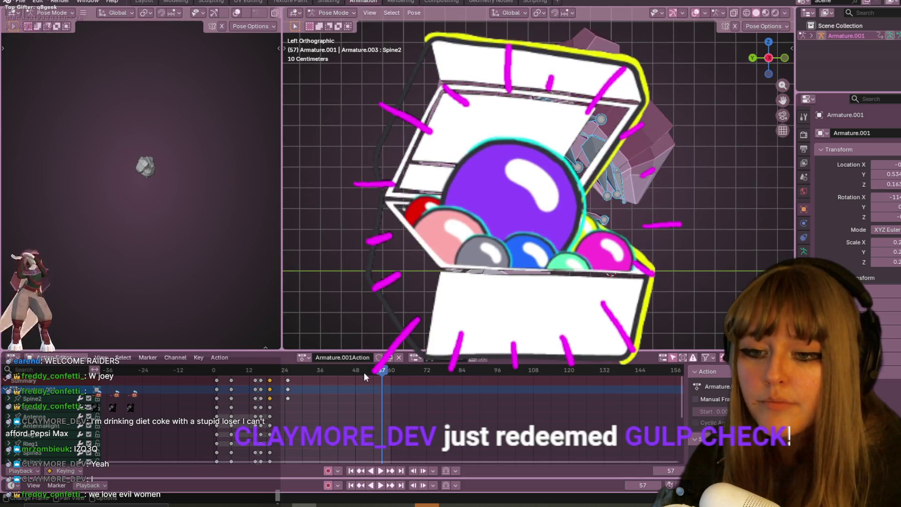
key(space)
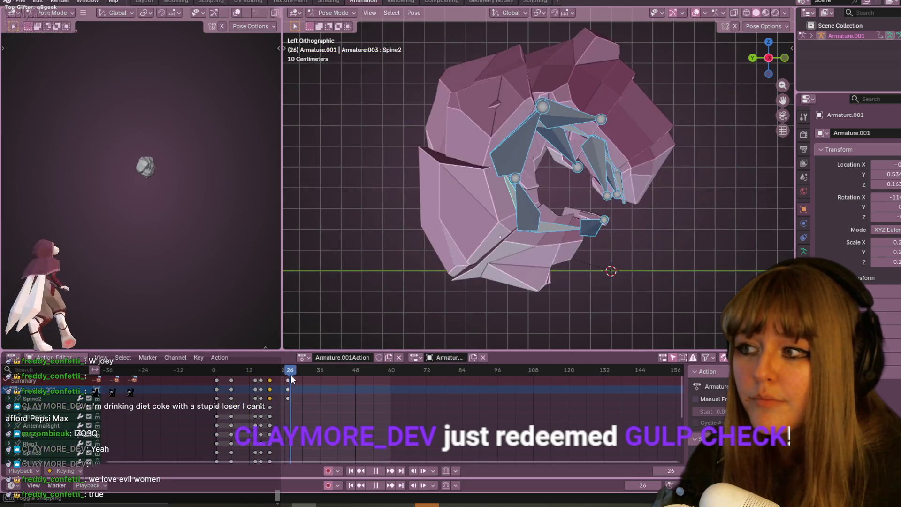
key(space)
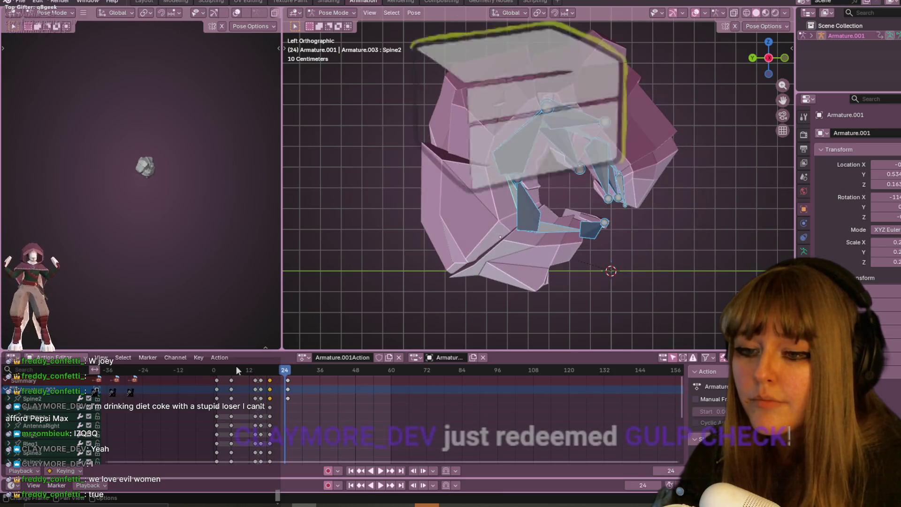
click(260, 380)
key(g)
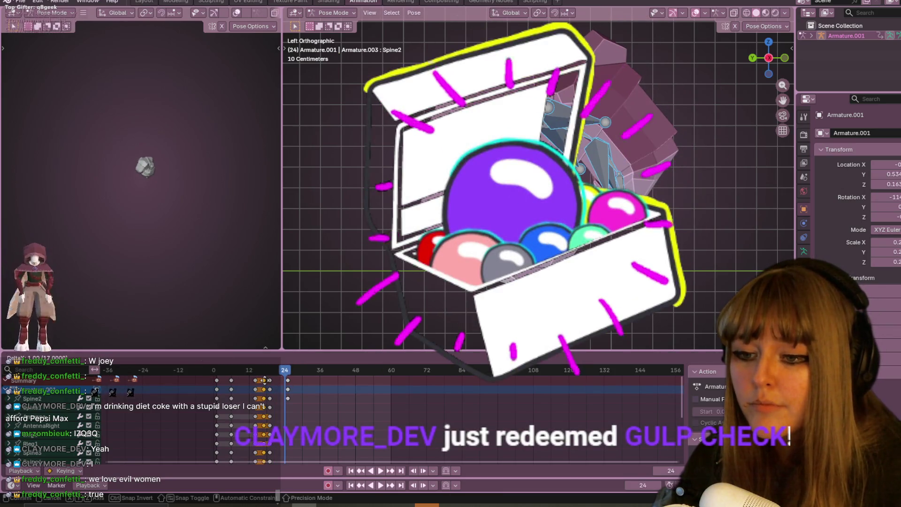
drag(266, 381, 260, 373)
click(261, 374)
key(space)
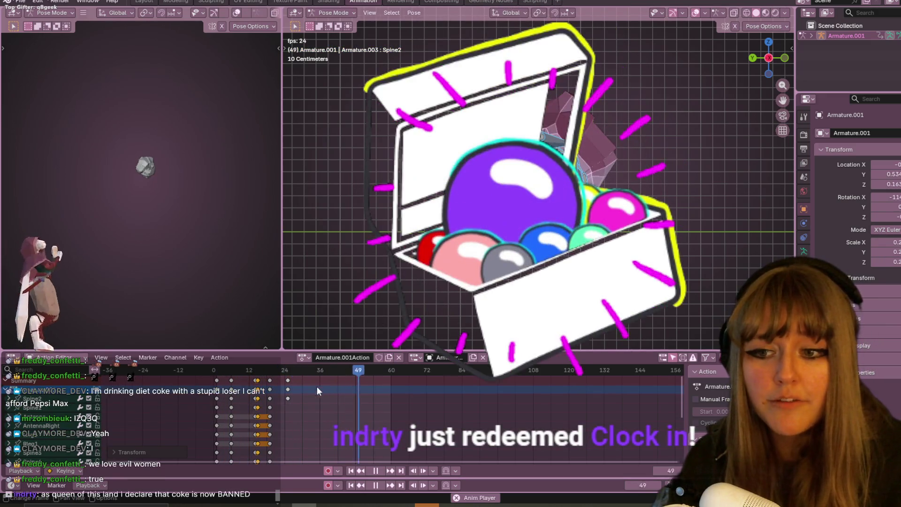
Step: Review the retimed curl by replaying from frames 19 and 4
click(385, 469)
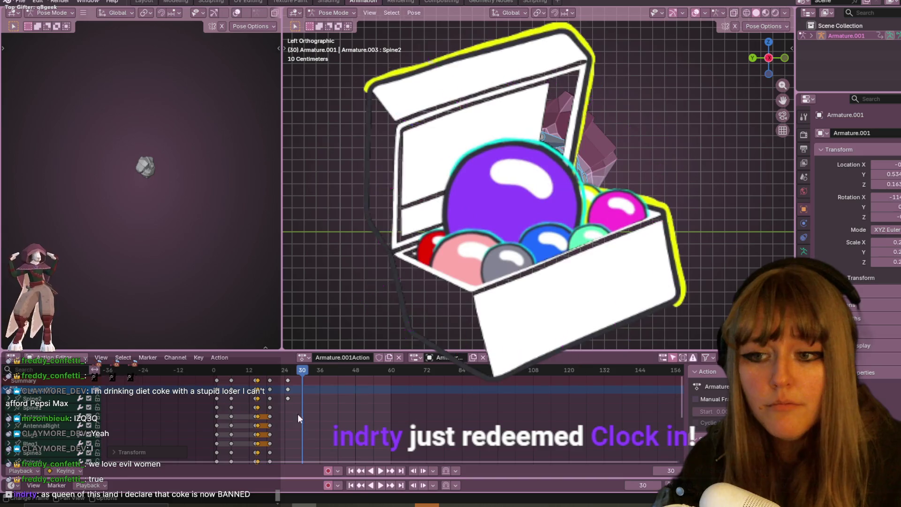
click(271, 374)
key(space)
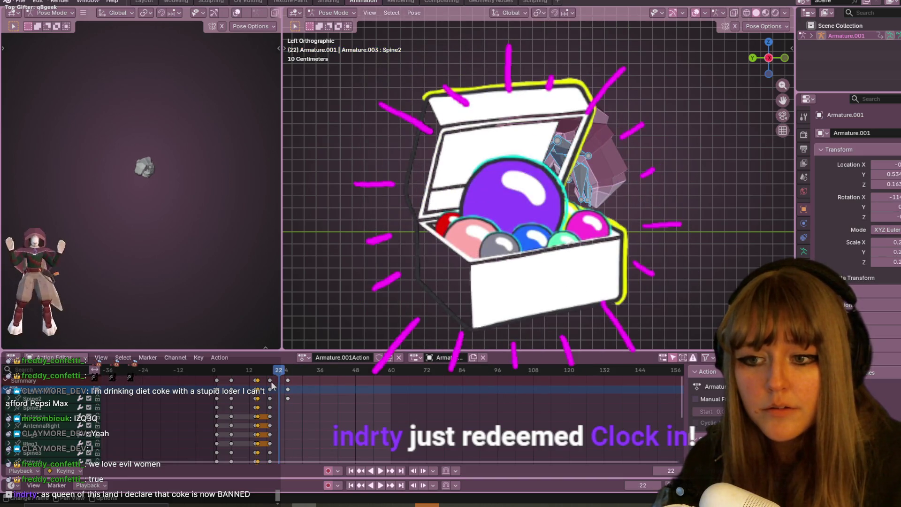
click(270, 373)
key(space)
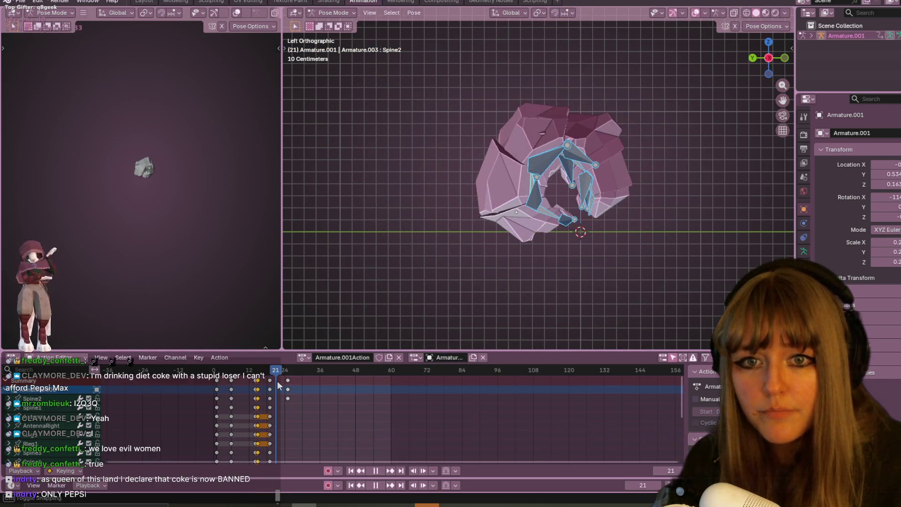
key(space)
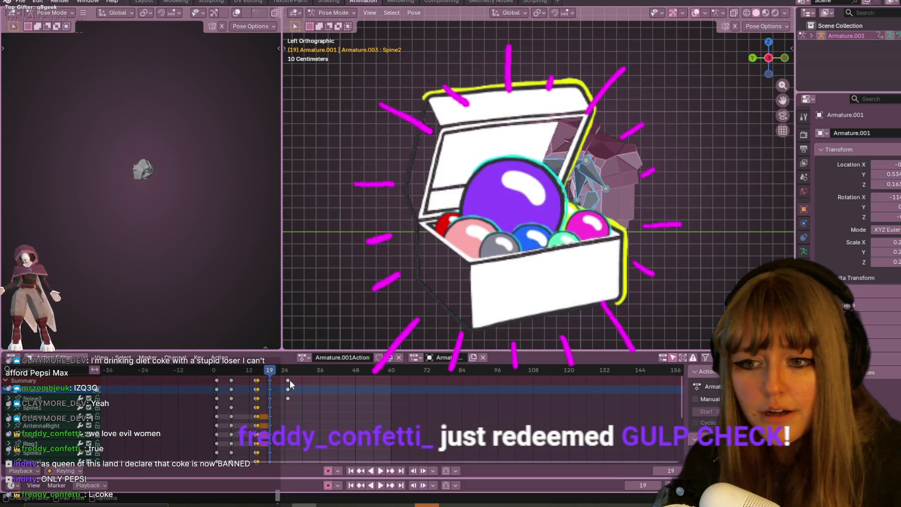
click(230, 371)
key(space)
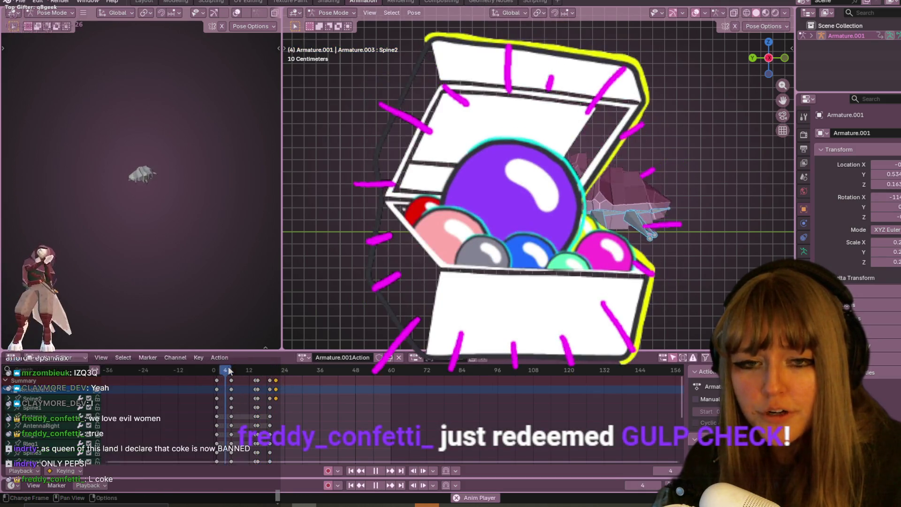
key(space)
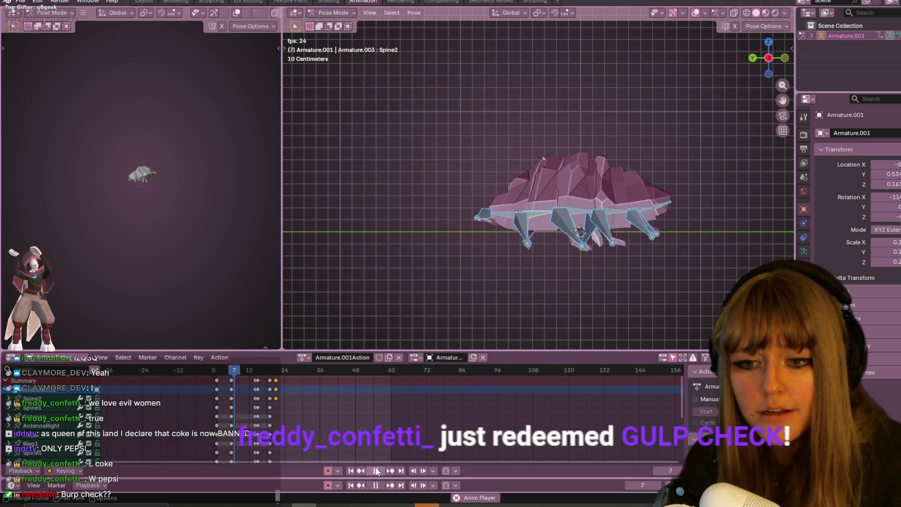
Step: Stop playback at frame 24, then jump to frame 13 and play the curl again
key(space)
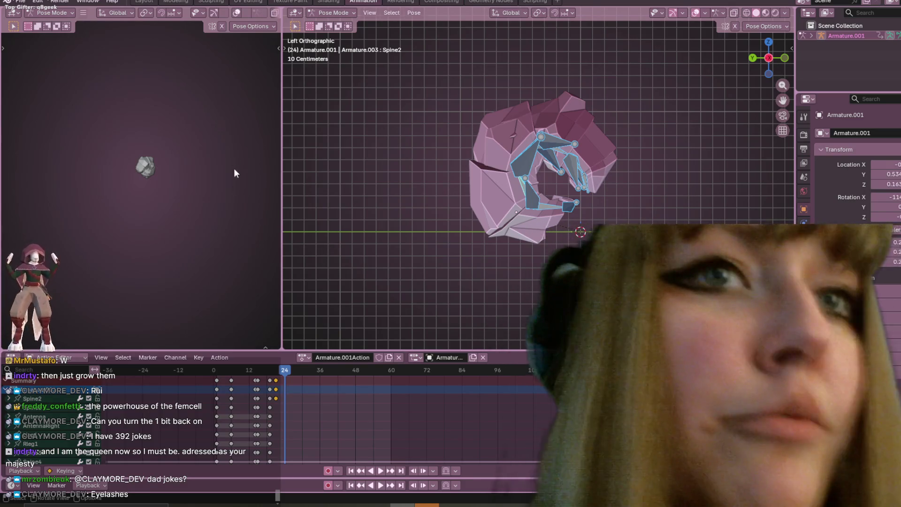
click(251, 370)
key(space)
key(space)
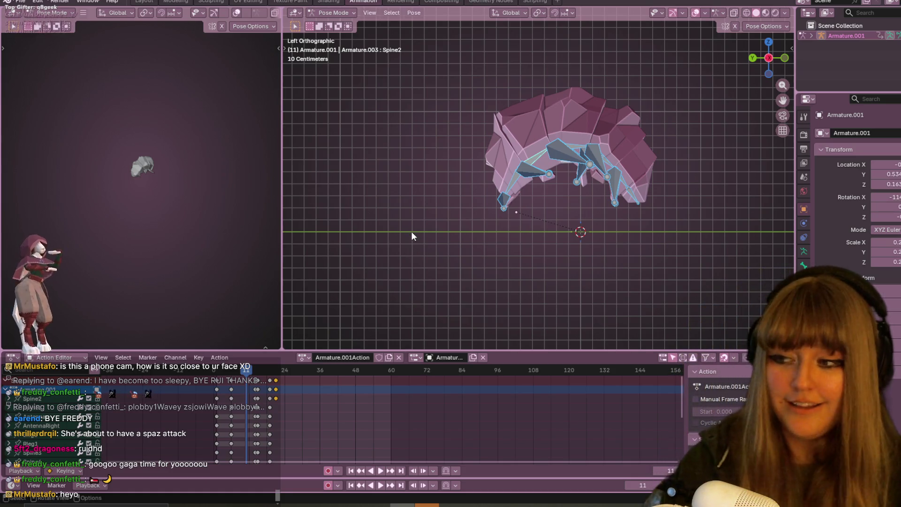
mouse_move(618, 133)
shift+middle_down()
mouse_move(494, 95)
mouse_move(598, 101)
mouse_move(632, 138)
shift+middle_up()
Step: Reframe the pillbug in the viewport and scrub the playhead back to frame 9
scroll(579, 167, up, 3)
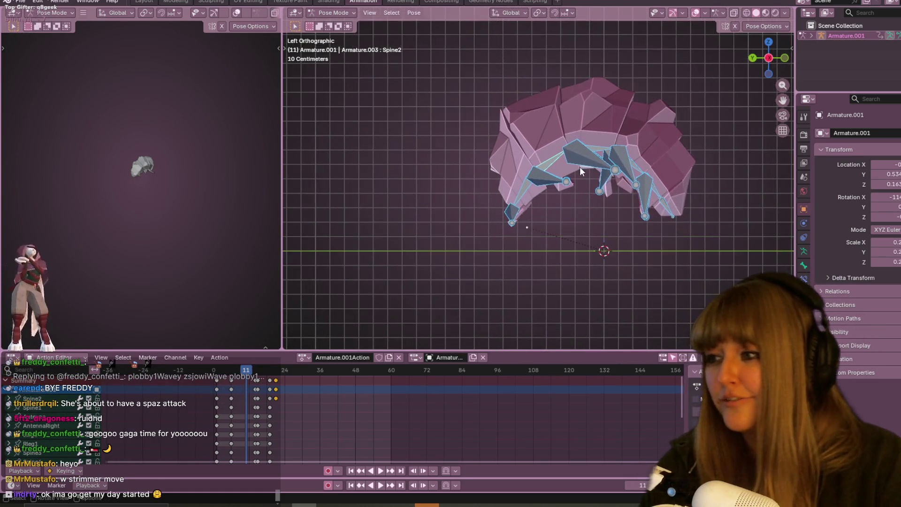
mouse_move(581, 167)
shift+middle_down()
mouse_move(427, 123)
mouse_move(482, 151)
shift+middle_up()
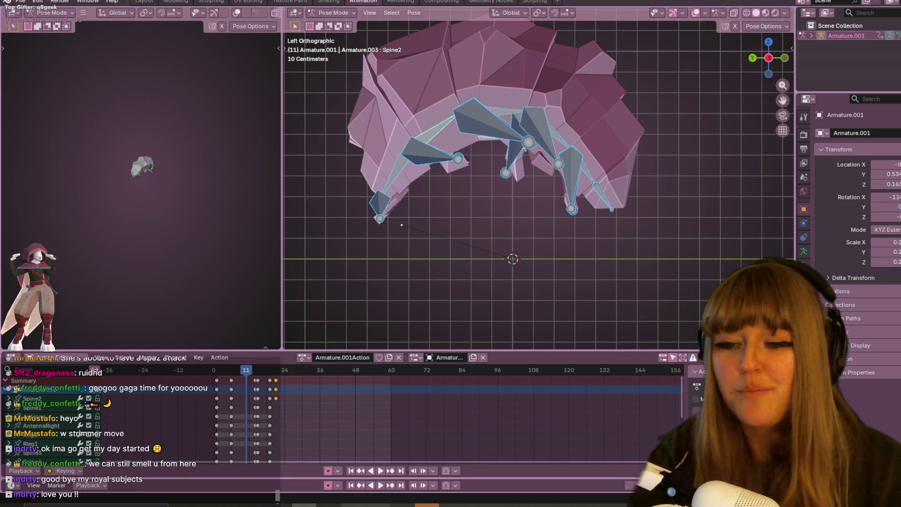
mouse_move(219, 369)
mouse_down()
mouse_move(238, 367)
mouse_move(238, 375)
mouse_up()
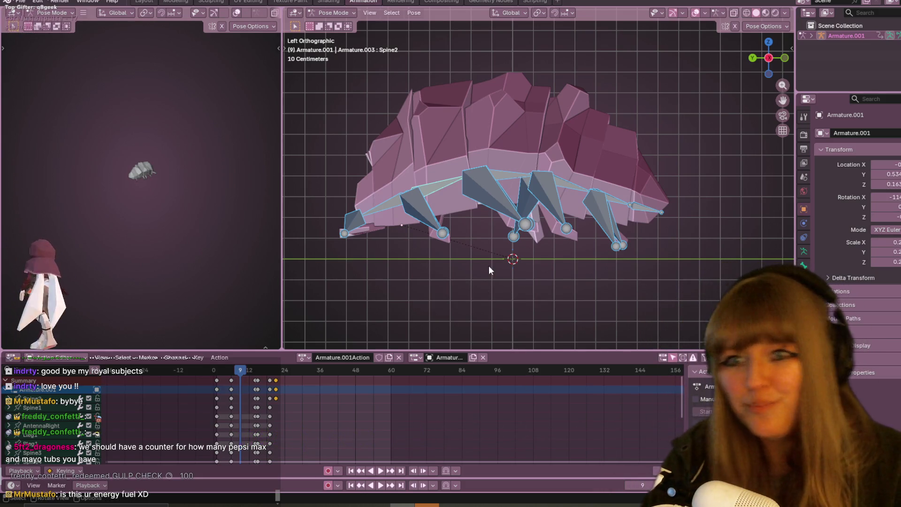
scroll(514, 223, down, 2)
Step: Select the early curl keyframes, shift them about 4 frames later, and play the result
key(space)
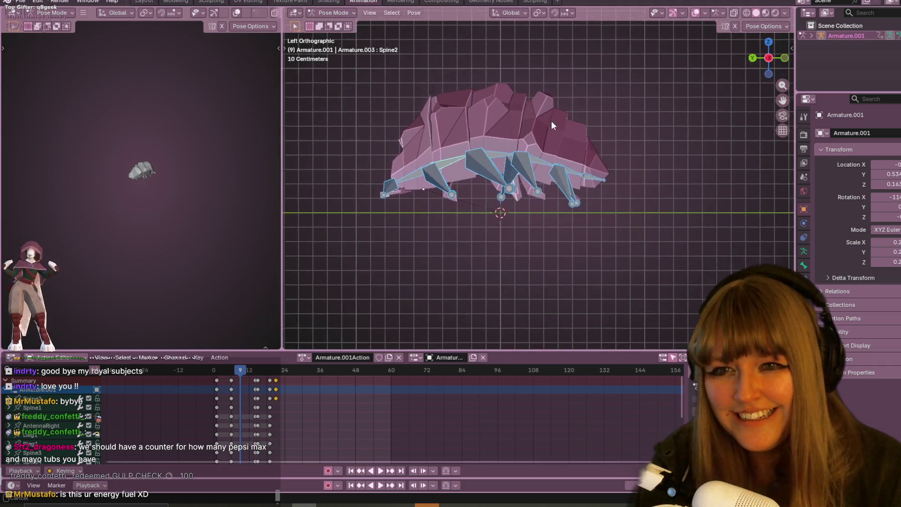
click(212, 371)
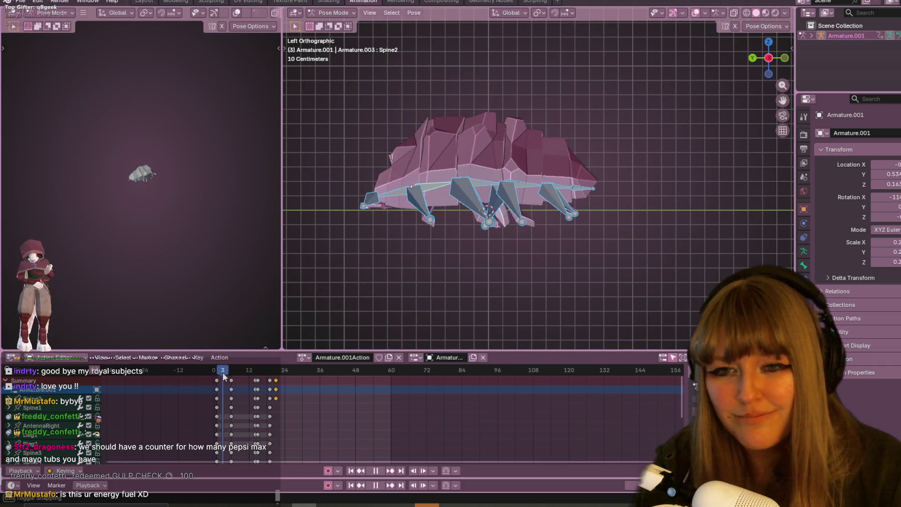
click(210, 370)
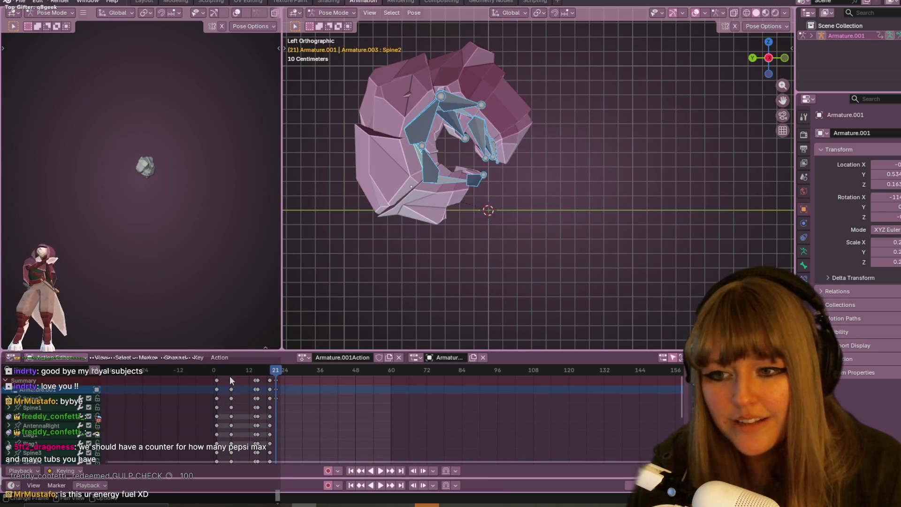
drag(231, 380, 237, 380)
key(space)
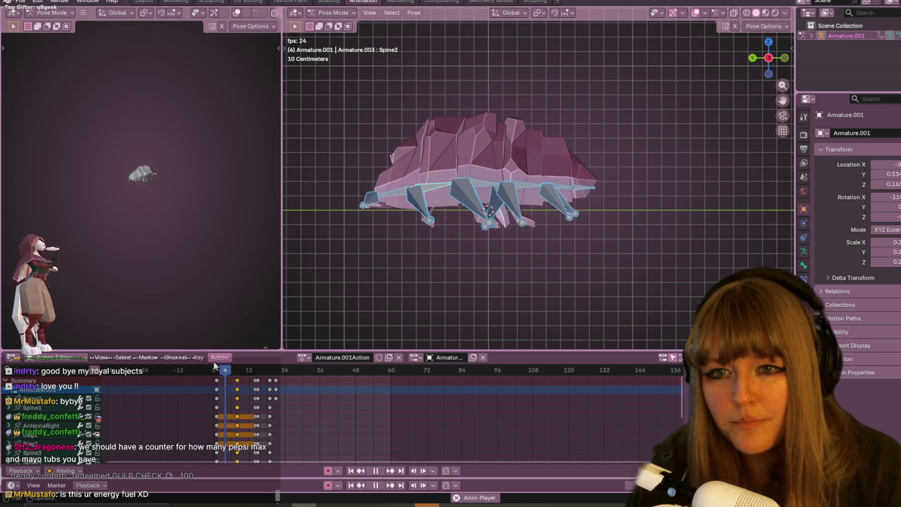
key(space)
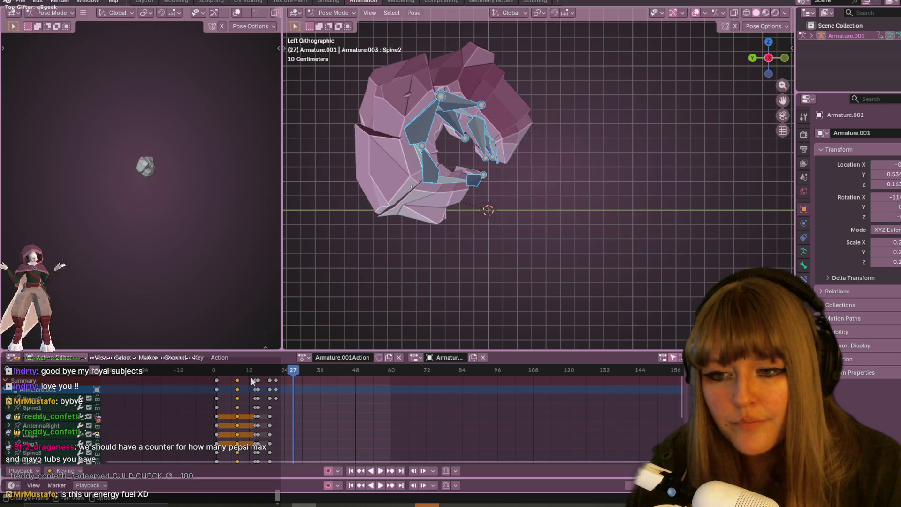
scroll(282, 432, down, 2)
mouse_move(278, 381)
mouse_down()
mouse_move(287, 381)
mouse_move(251, 385)
mouse_up()
click(253, 386)
key(space)
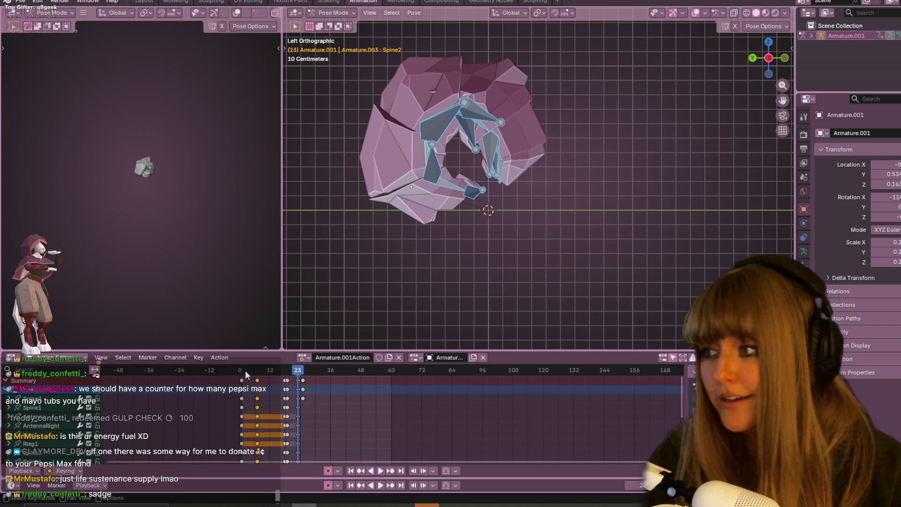
Step: Replay the animation and review the timing between frames 7 and 14
key(space)
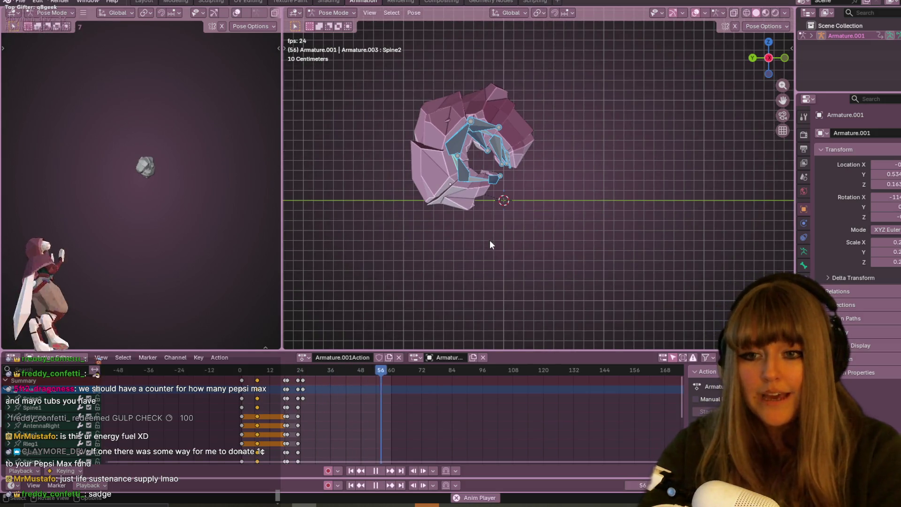
key(space)
drag(297, 370, 263, 370)
key(space)
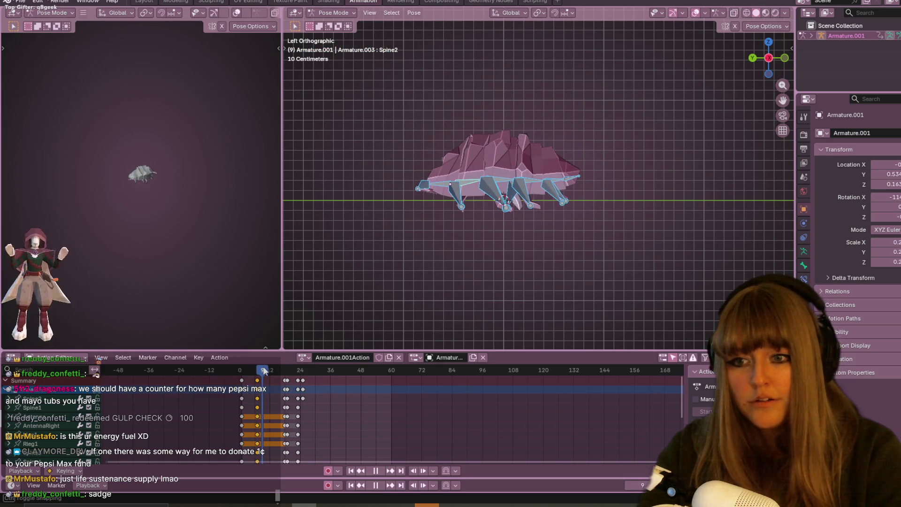
key(Escape)
key(space)
key(space)
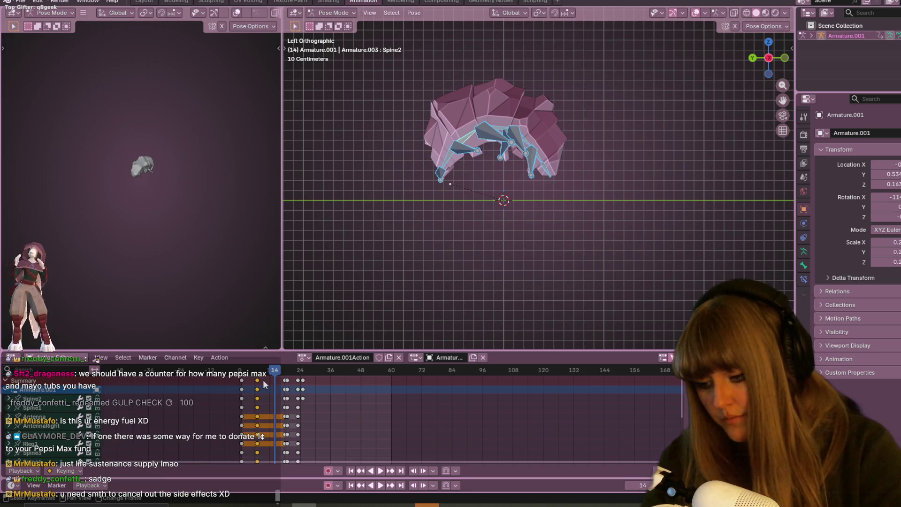
Step: Duplicate the selected keyframe column and move the playhead to frame 10
key(shift+d)
click(271, 378)
drag(271, 372, 266, 357)
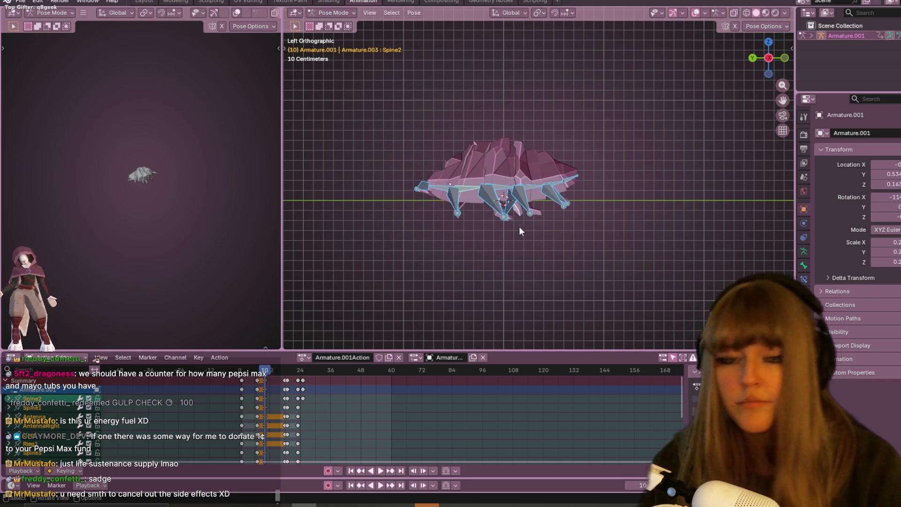
Step: Rotate the Spine5 and Spine4 bones to key a new arch at frame 10
scroll(540, 217, up, 2)
click(562, 182)
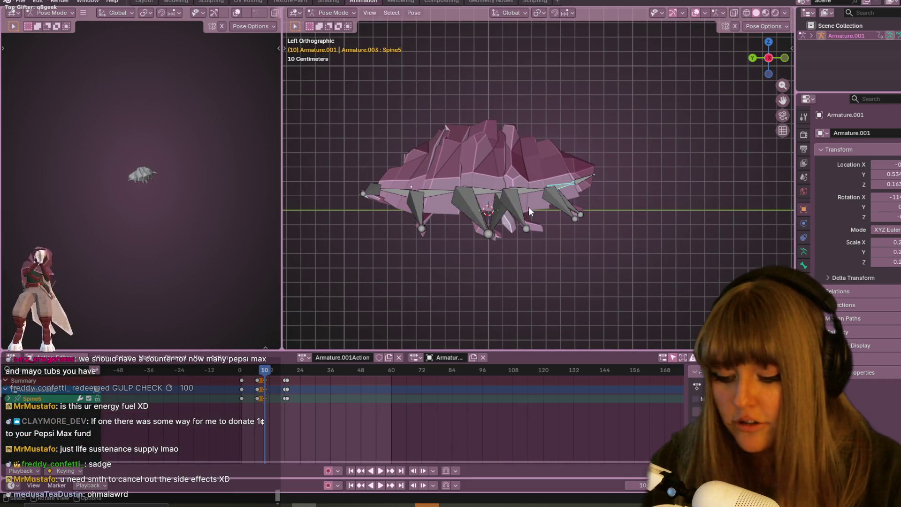
key(r)
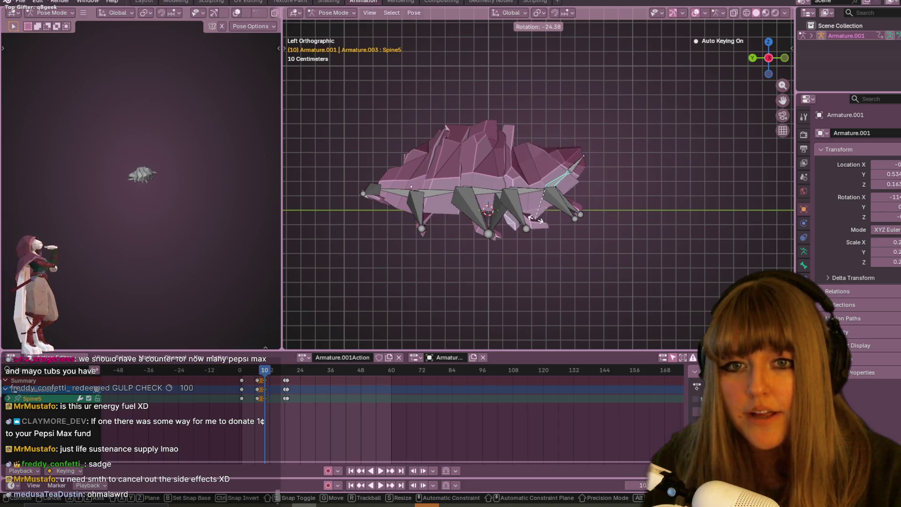
click(526, 201)
click(529, 190)
key(r)
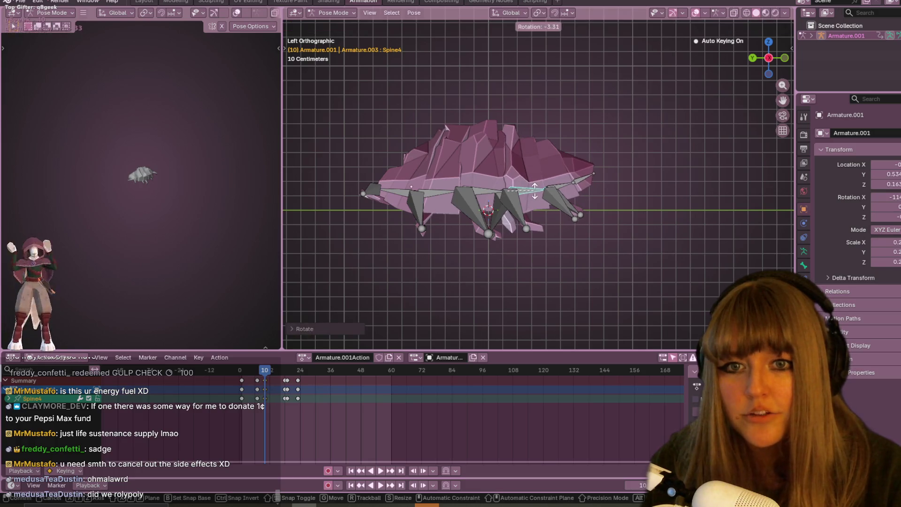
click(532, 196)
Step: Move and rotate Spine2, rotate Spine1, then play to review the new arch
click(439, 191)
key(g)
click(433, 191)
key(r)
click(413, 191)
click(390, 188)
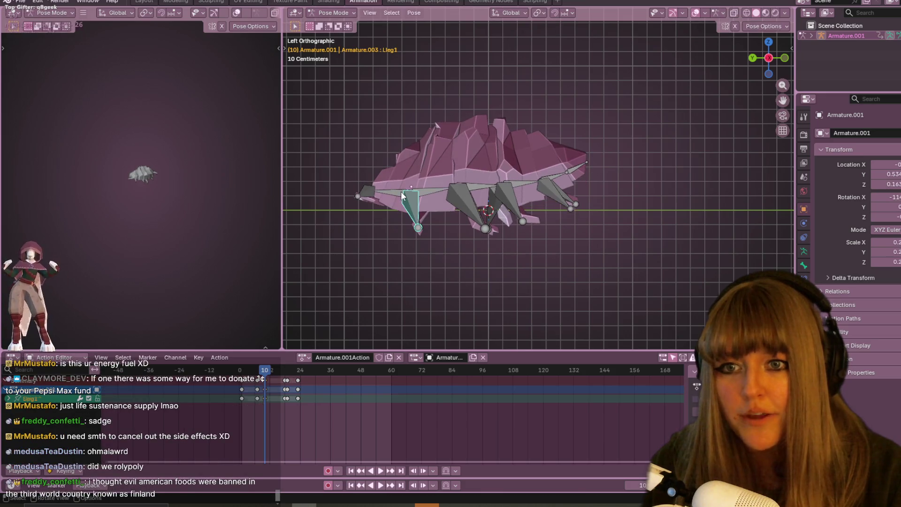
key(r)
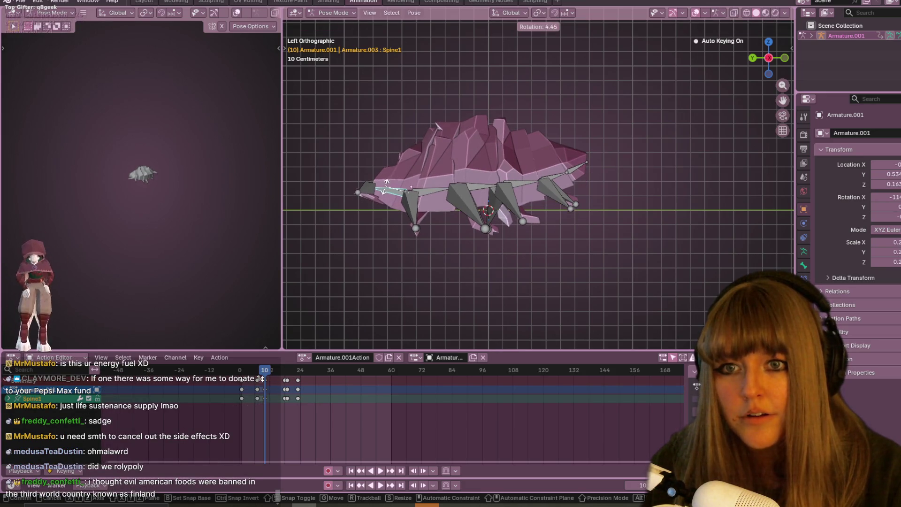
click(385, 194)
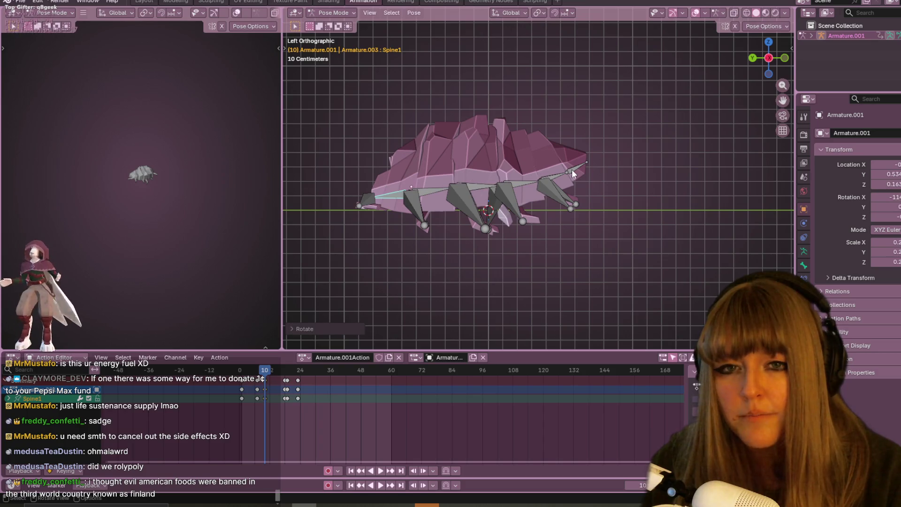
key(space)
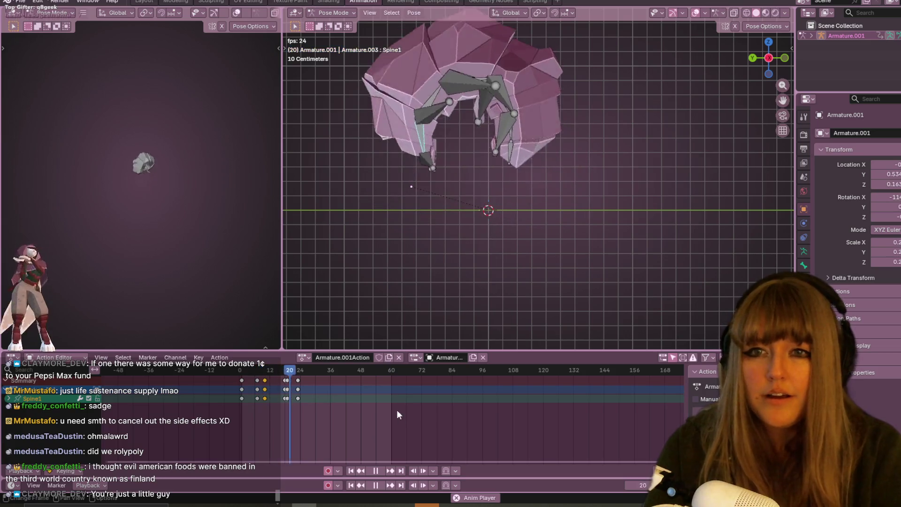
Step: Stop playback, orbit into a perspective view showing the floor grid, and play again
click(376, 471)
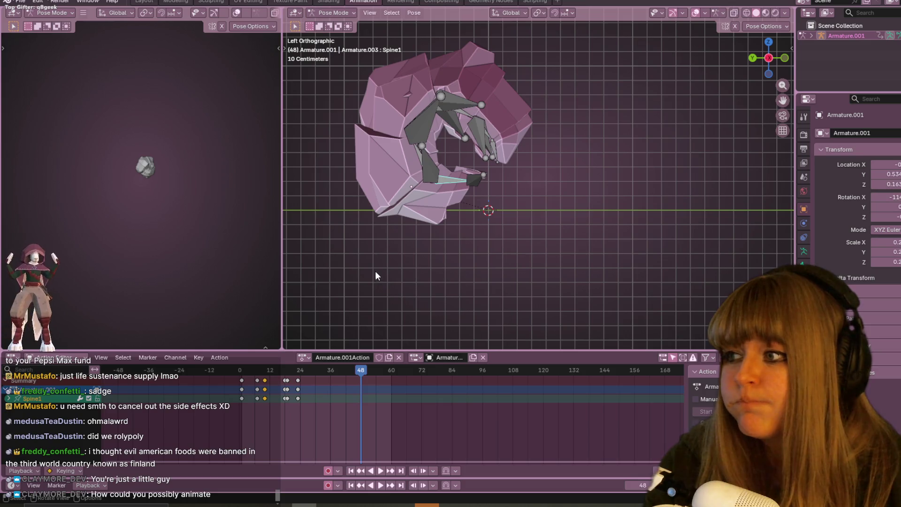
mouse_move(426, 232)
middle_down()
mouse_move(447, 174)
mouse_move(509, 188)
middle_up()
scroll(447, 174, down, 4)
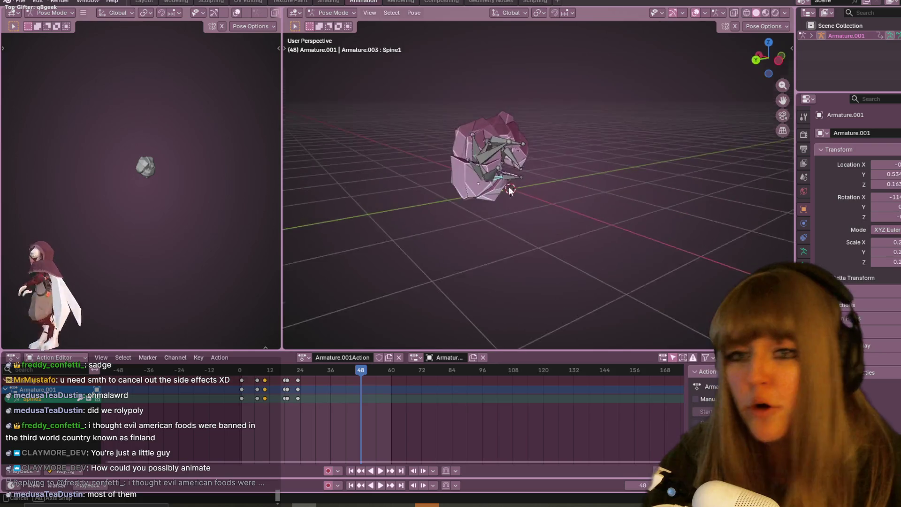
key(space)
mouse_move(565, 193)
middle_down()
mouse_move(498, 143)
mouse_move(498, 174)
mouse_move(550, 157)
middle_up()
scroll(498, 171, up, 6)
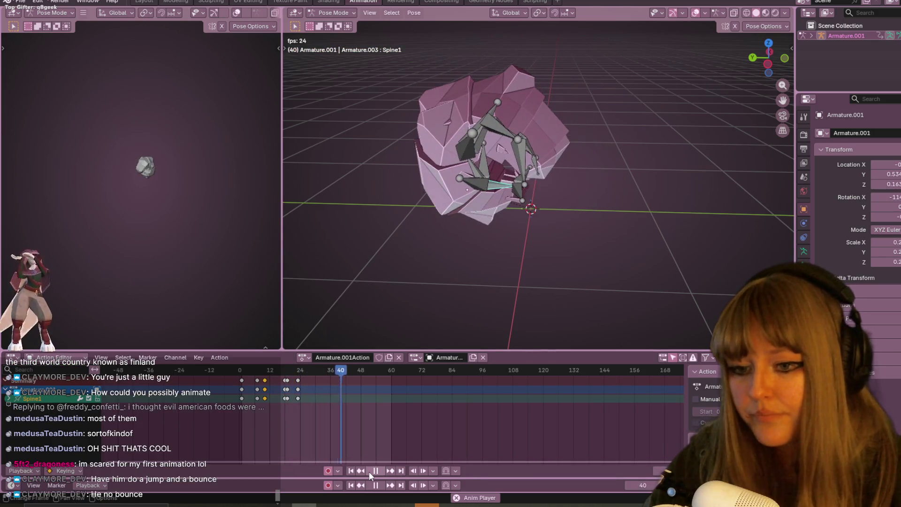
Step: Pause at frame 48 and orbit to a low side view of the rolled-up ball
click(375, 471)
middle_drag(475, 280, 526, 163)
scroll(521, 166, down, 2)
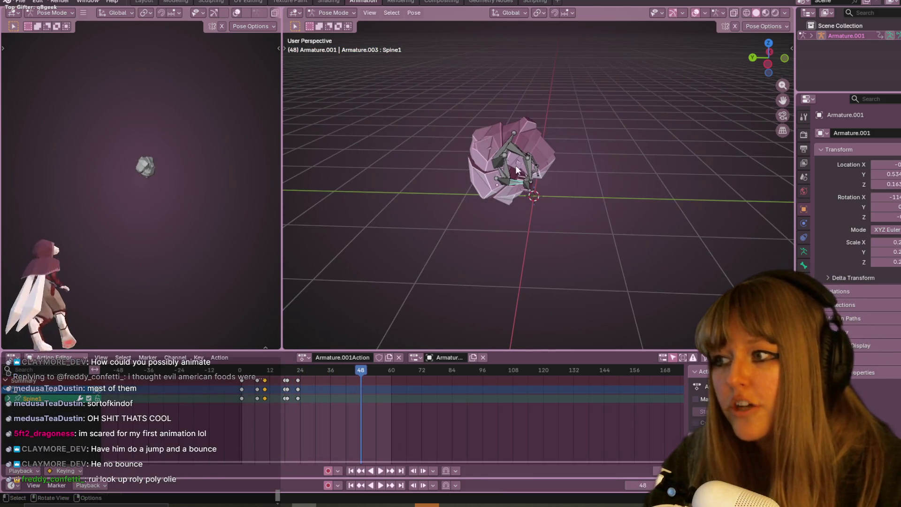
mouse_move(511, 210)
middle_down()
mouse_move(520, 205)
mouse_move(505, 229)
mouse_move(492, 196)
mouse_move(508, 175)
mouse_move(506, 221)
mouse_move(549, 193)
mouse_move(604, 193)
mouse_move(586, 208)
middle_up()
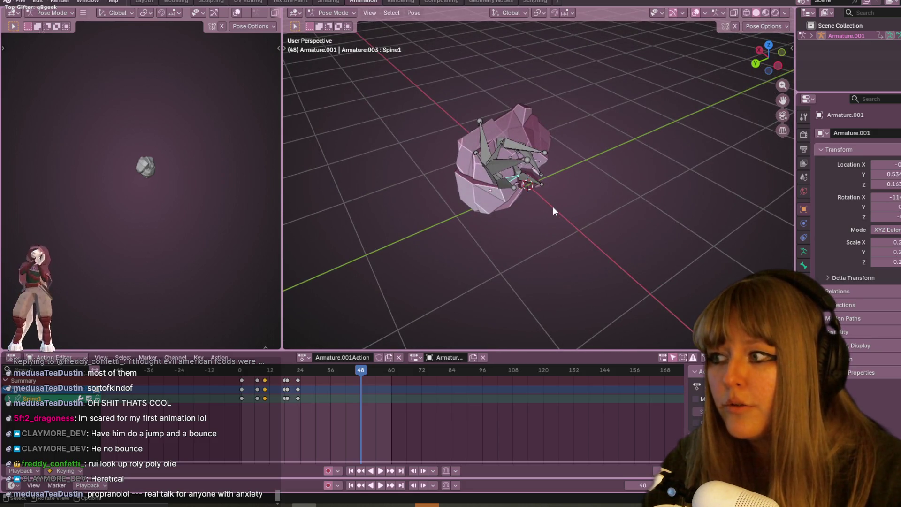